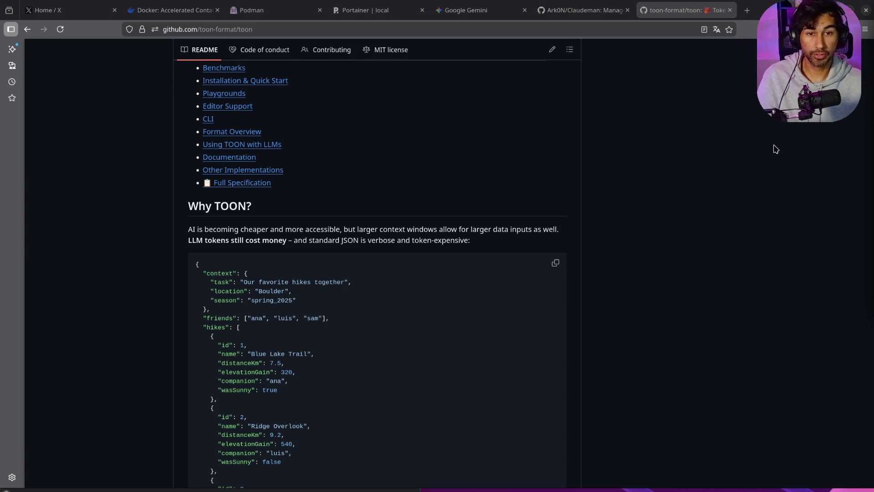
- Search the web for vLLM in a new tab and open the docs.vllm.ai result
click(746, 10)
text(vLLM)
key(Return)
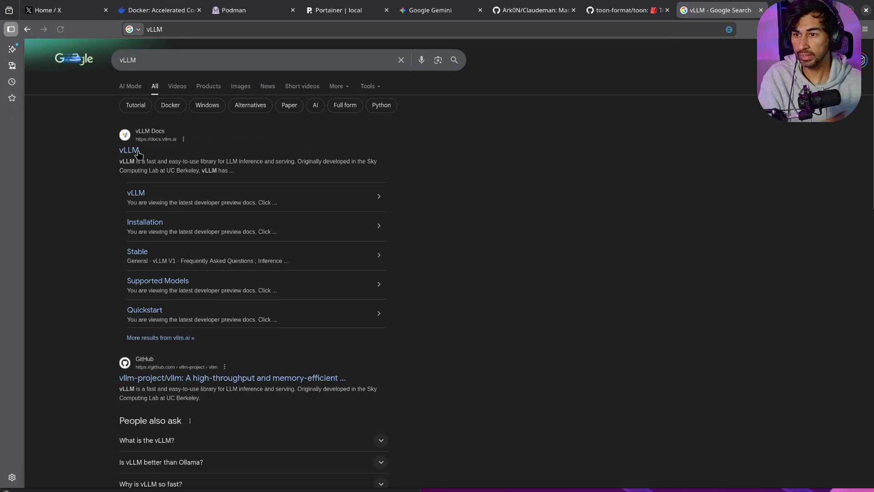
click(137, 151)
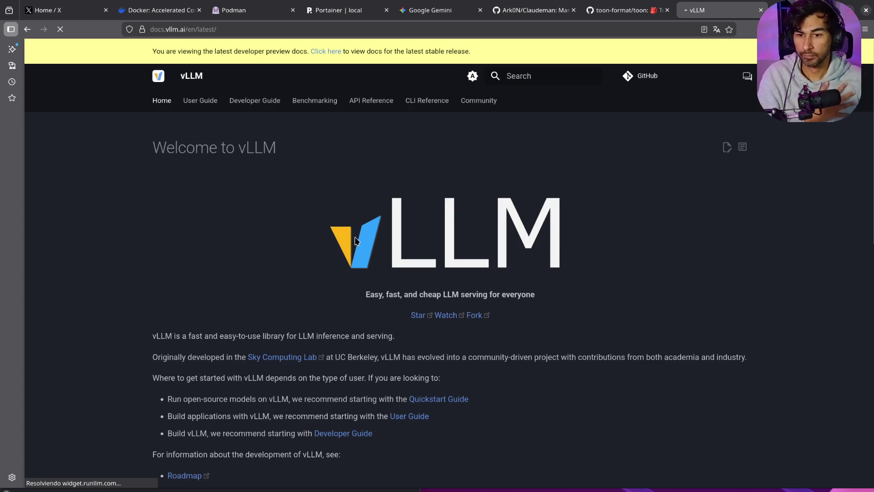
- Dismiss the translation offer and scroll through the vLLM documentation home page
scroll(364, 248, down, 3)
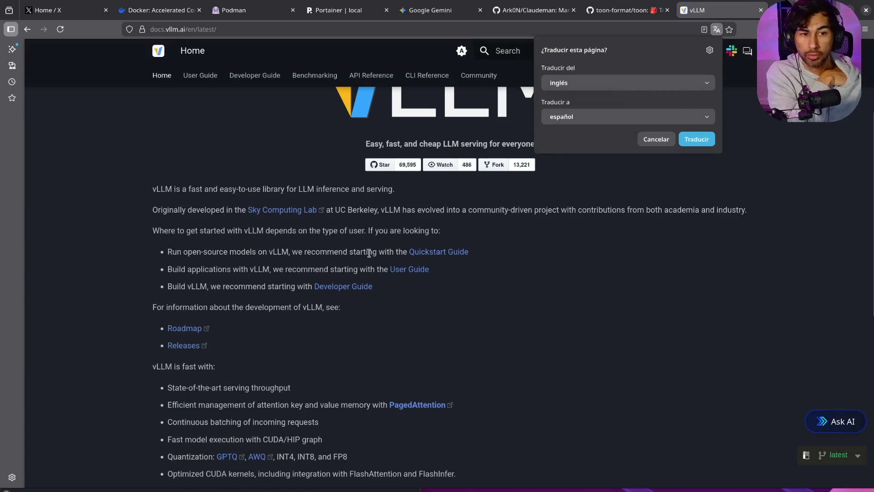
click(354, 249)
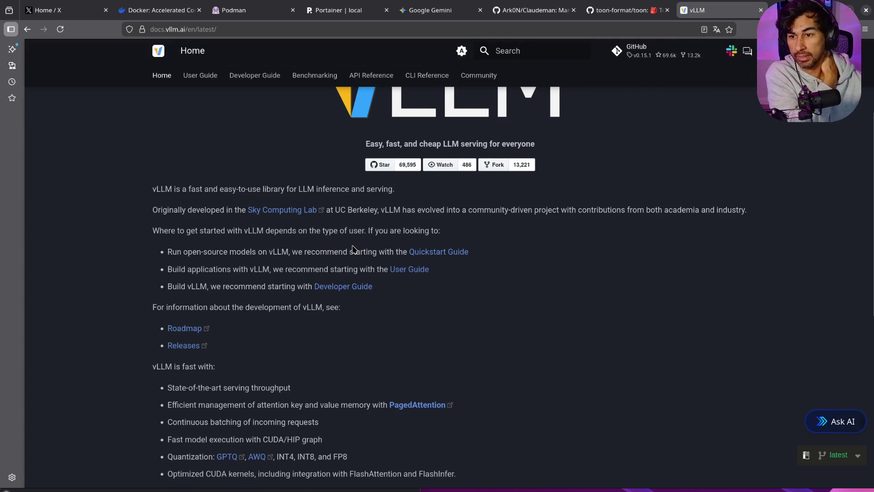
scroll(354, 249, up, 4)
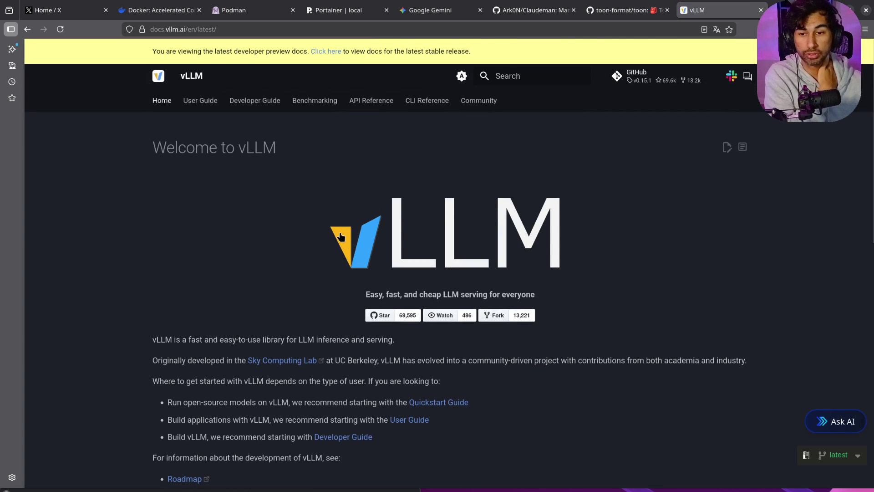
scroll(324, 319, down, 10)
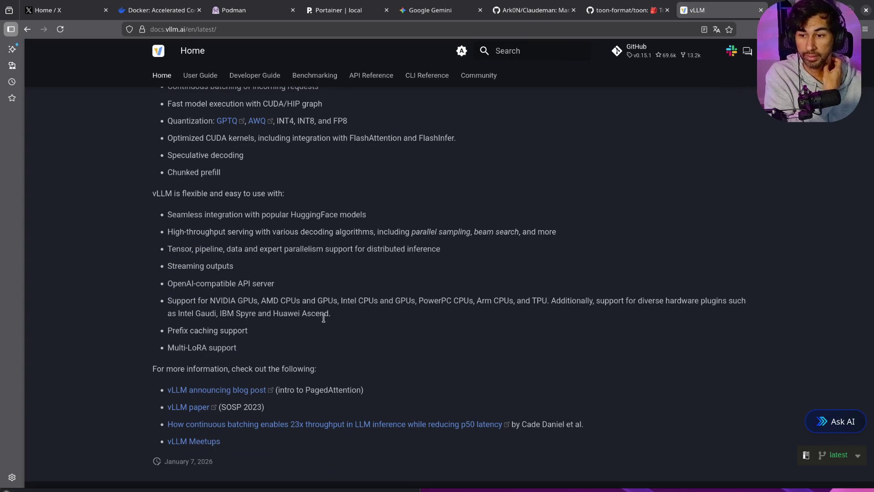
scroll(324, 319, up, 10)
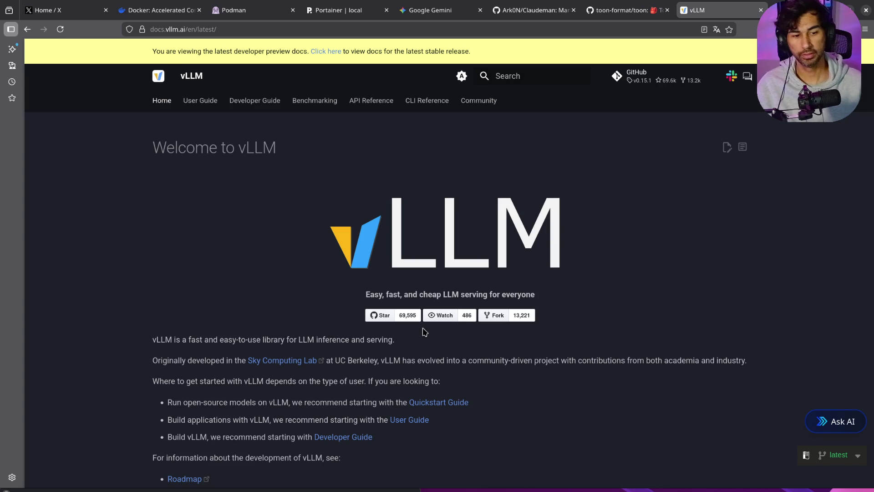
scroll(537, 354, down, 2)
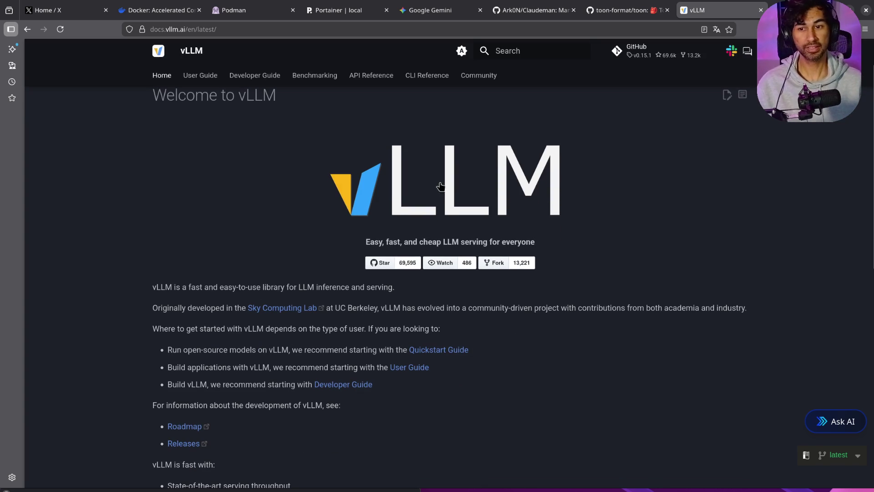
key(ctrl+t)
- Search for airllm and open the lyogavin/airllm GitHub repository result
text(airl)
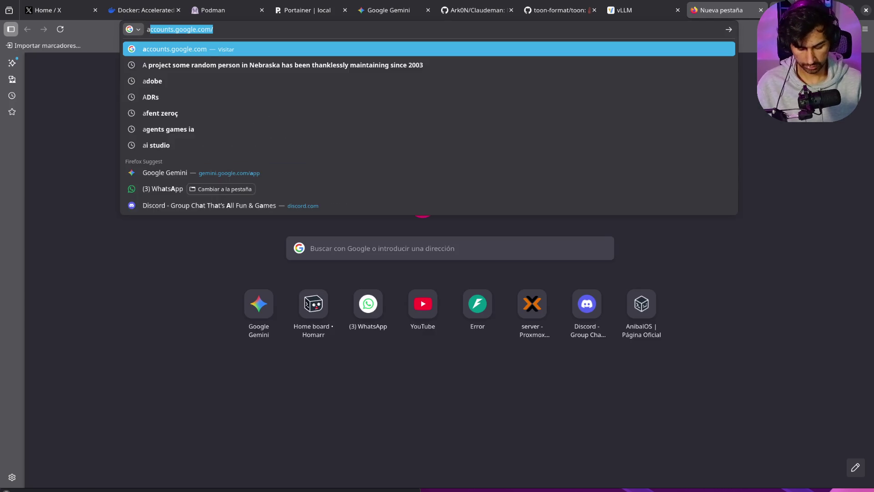
text(lm)
key(Return)
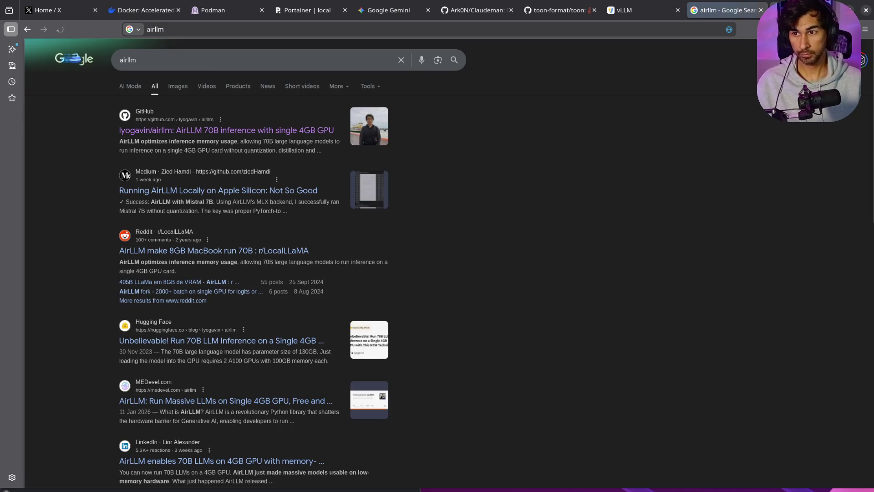
click(268, 136)
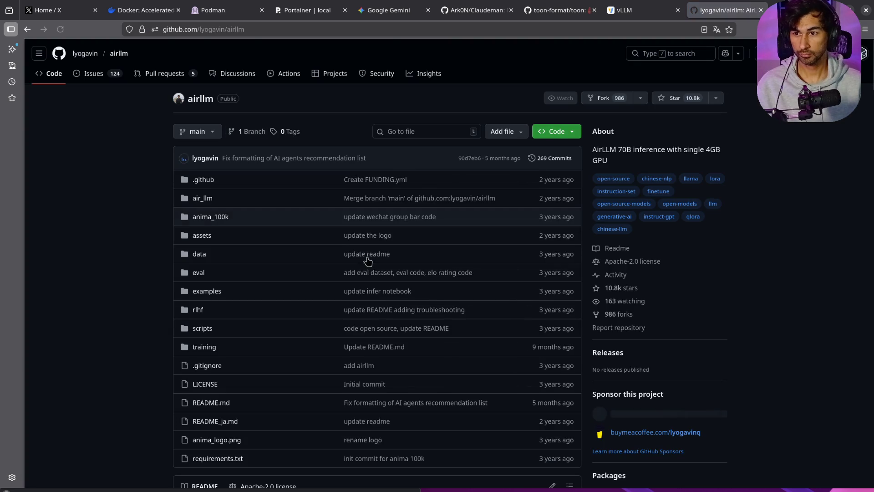
- Scroll up and down through the airllm README
scroll(369, 262, down, 5)
scroll(368, 262, down, 4)
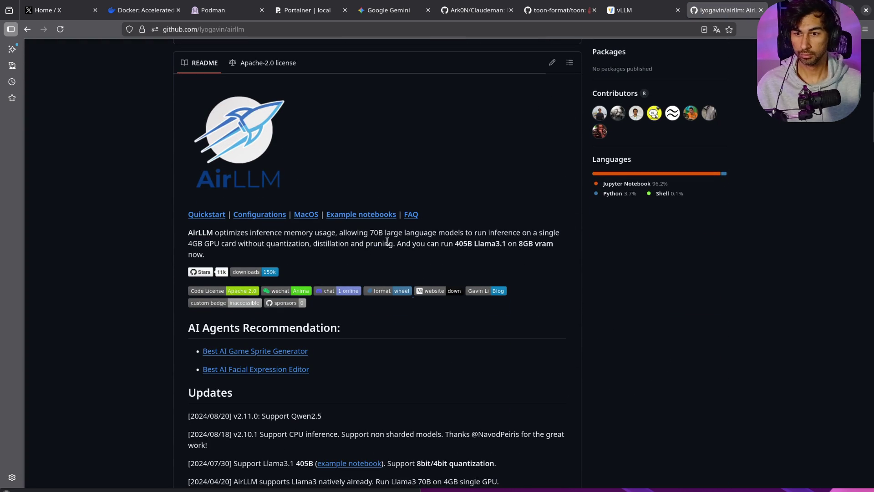
scroll(436, 237, up, 5)
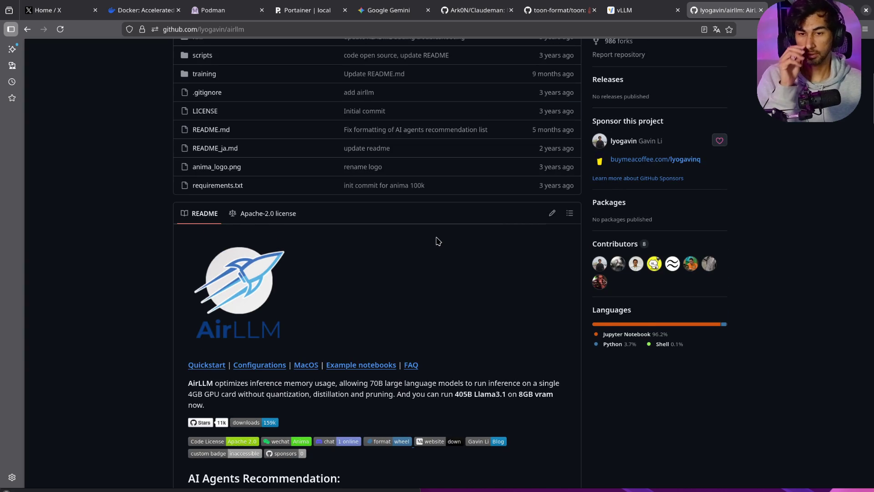
scroll(435, 238, up, 3)
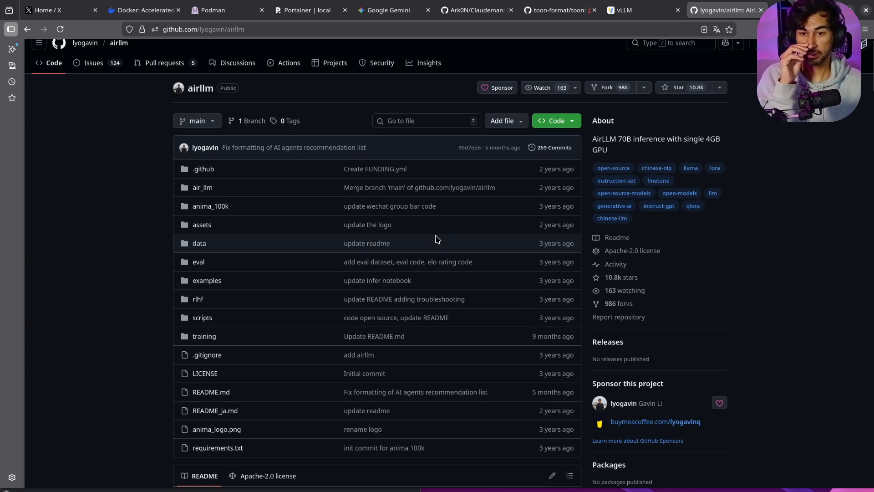
scroll(435, 238, down, 1)
scroll(436, 238, down, 13)
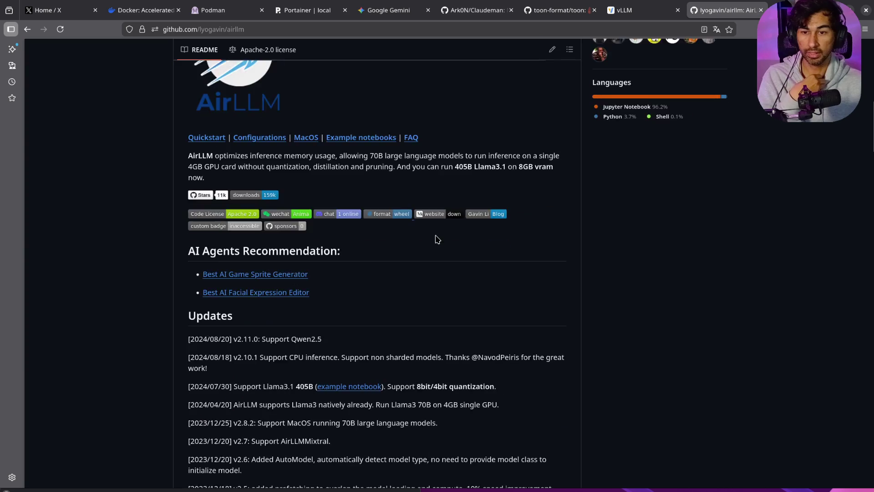
scroll(436, 238, up, 4)
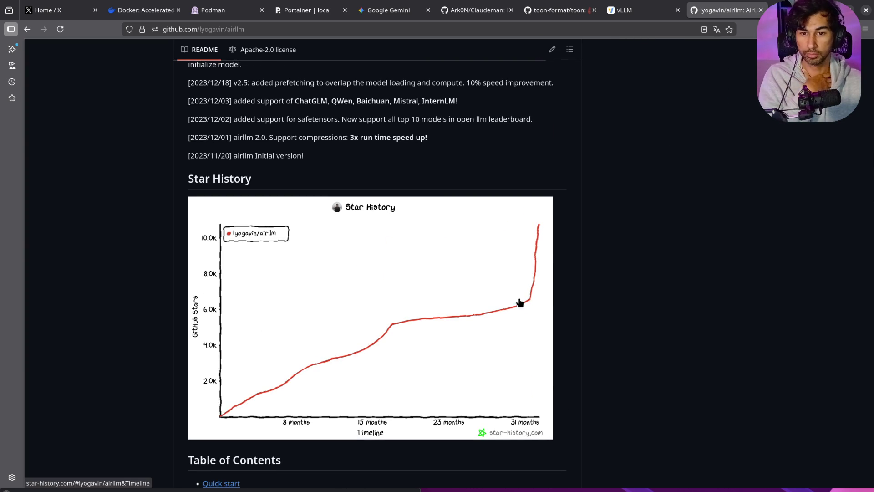
scroll(566, 365, down, 8)
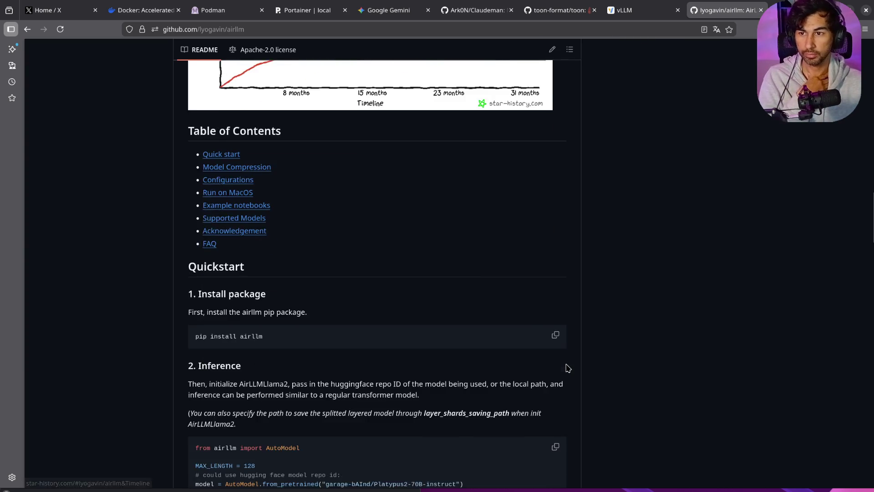
scroll(568, 368, down, 5)
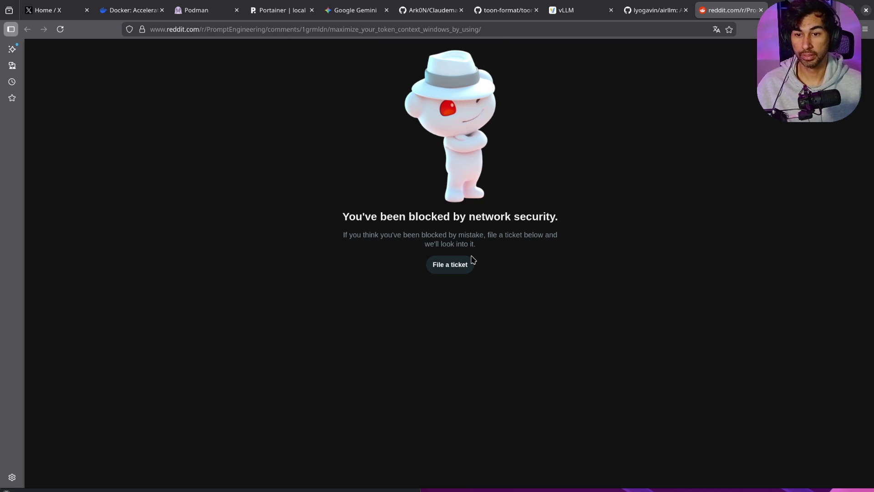
- Retry the blocked Reddit post, then trim the address to reddit.com and load the home page
click(517, 31)
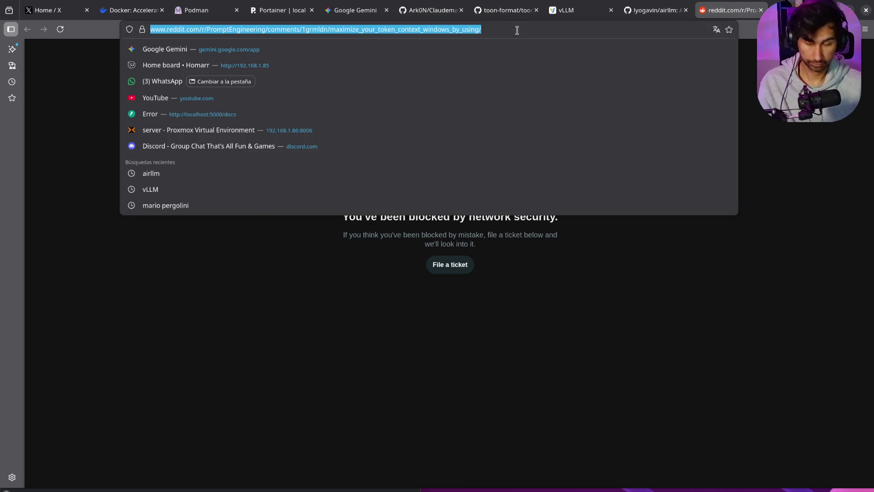
key(Return)
click(517, 30)
key(Return)
drag(517, 30, 199, 24)
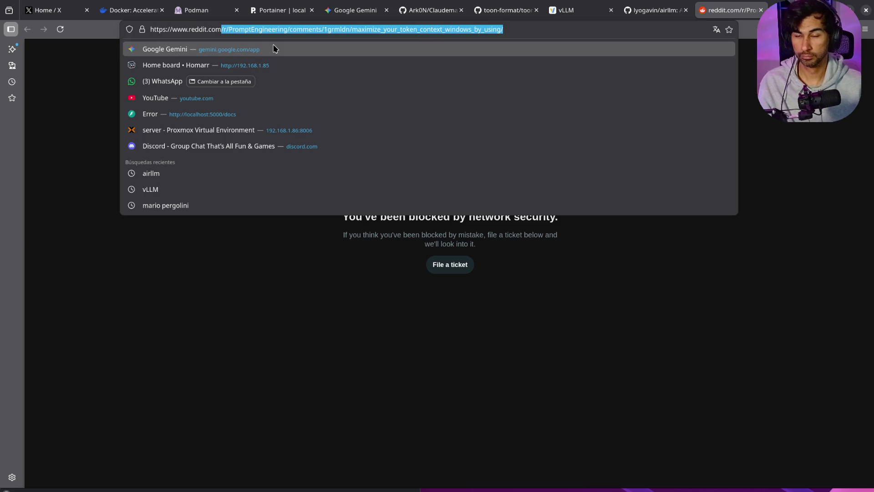
key(BackSpace)
key(Return)
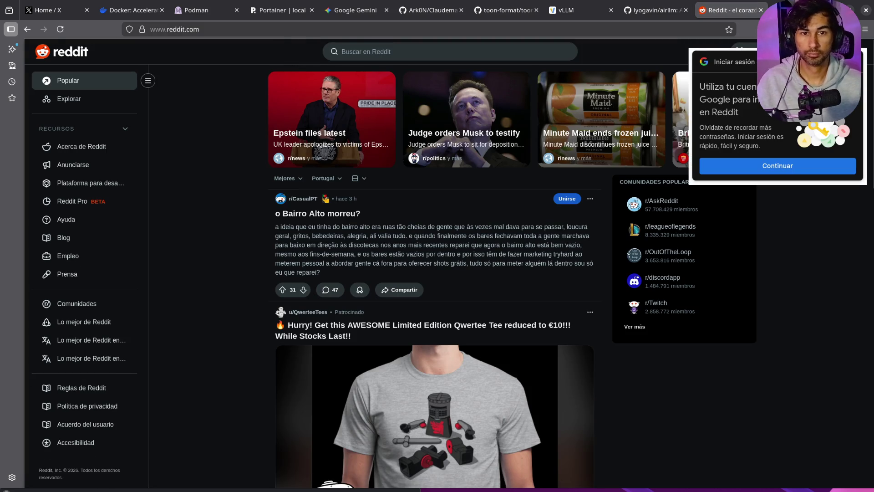
- Sign in to Reddit with the first Google account and file a ticket about the network block
click(754, 168)
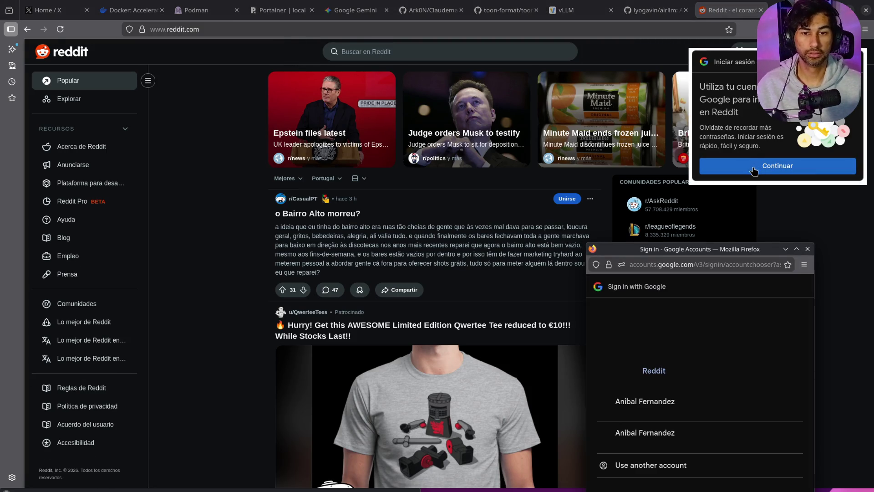
click(671, 412)
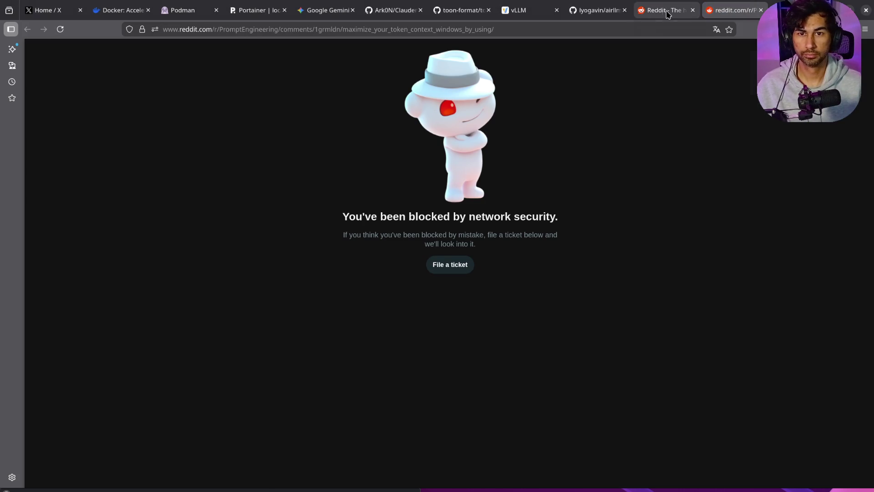
middle_click(667, 10)
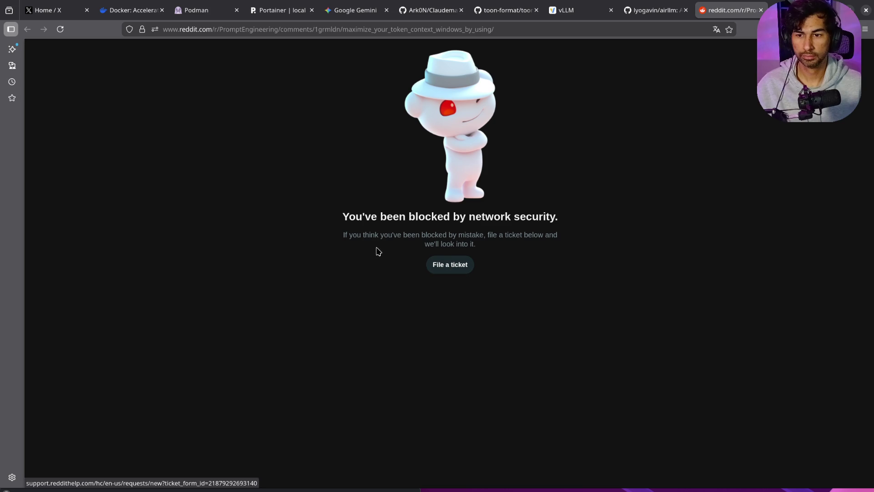
click(455, 263)
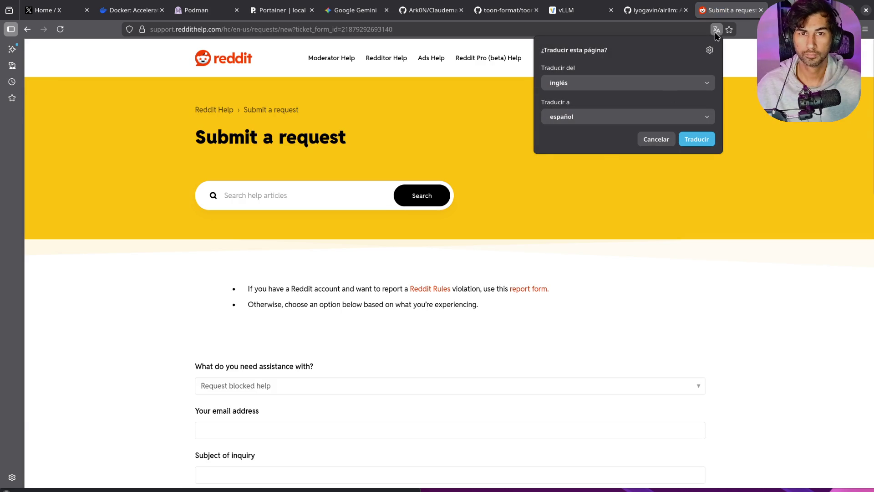
middle_click(724, 11)
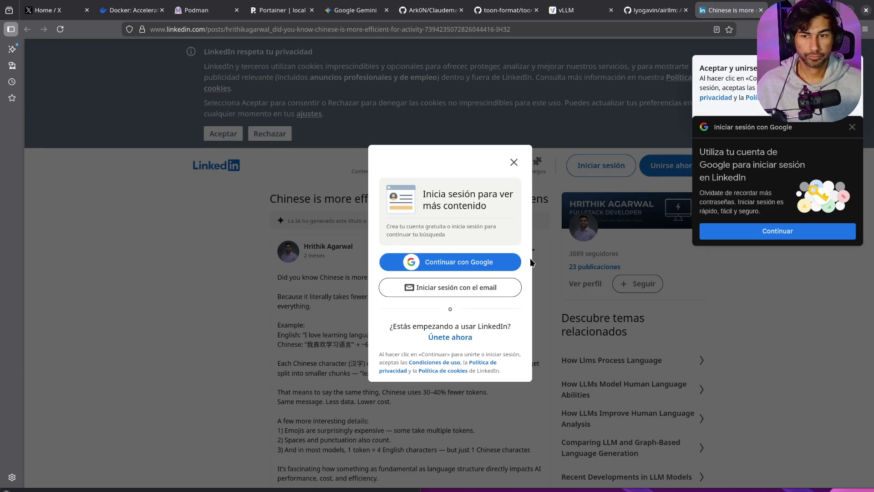
- Dismiss the LinkedIn and Google sign-in prompts, accept cookies, read the Chinese-tokens post, then close it
click(514, 162)
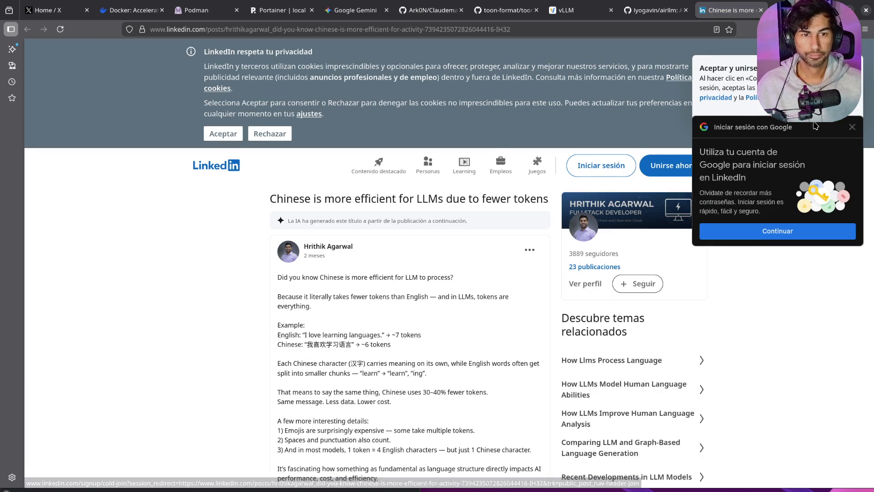
click(851, 128)
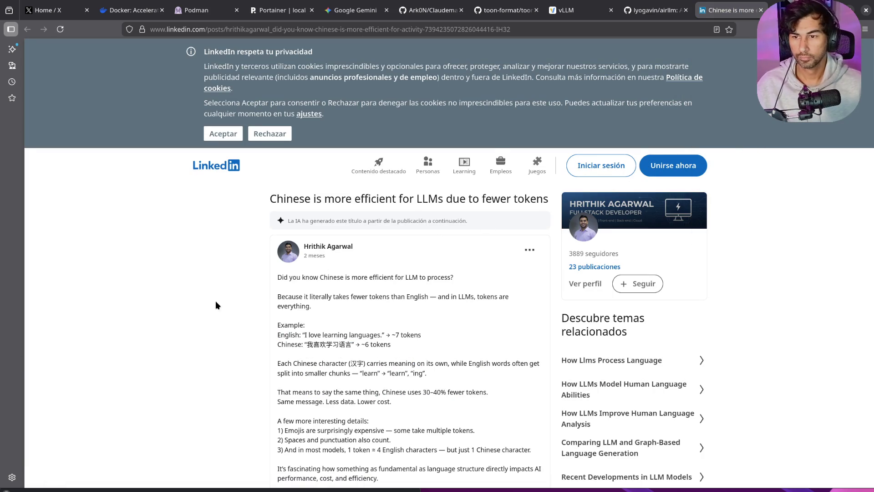
scroll(228, 302, down, 1)
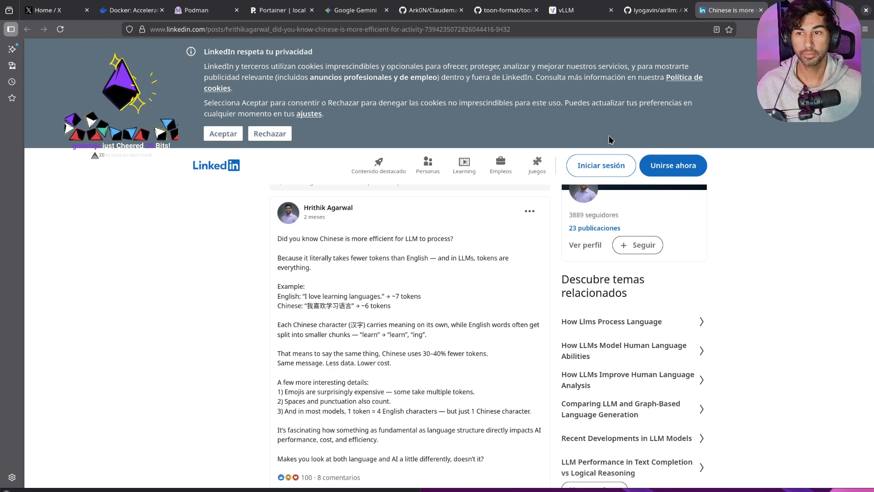
click(224, 133)
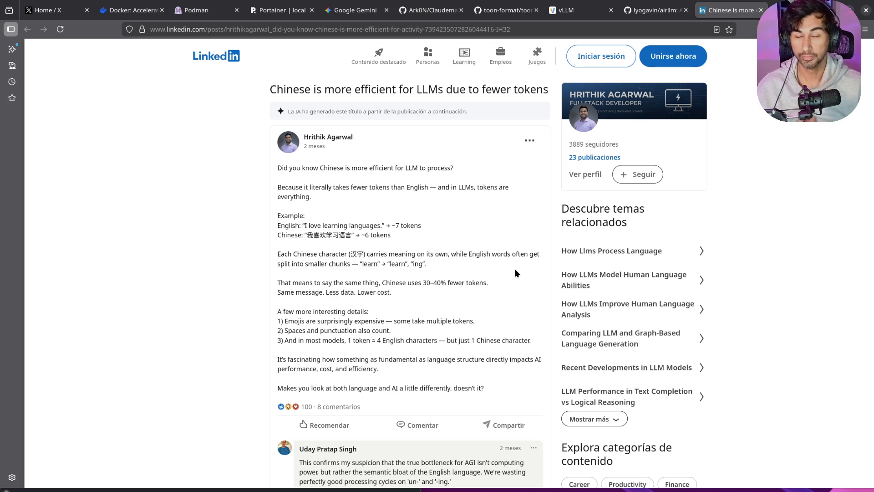
middle_click(725, 10)
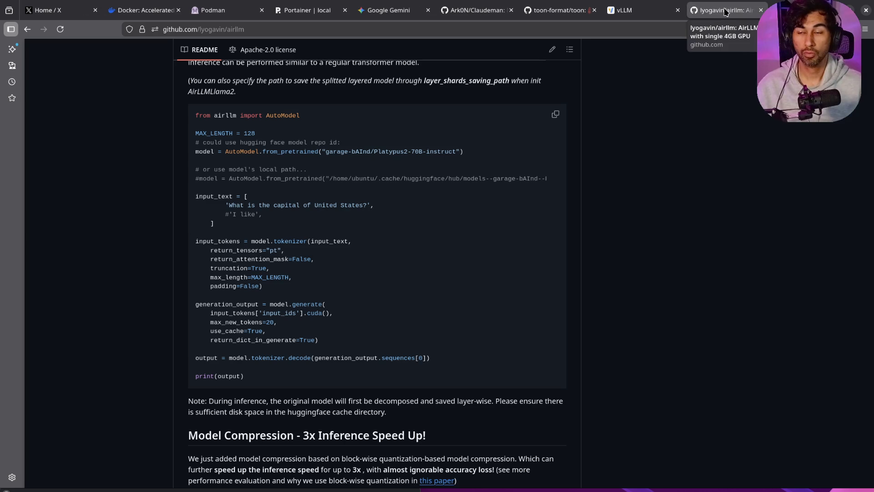
- Close the airllm tab, skim the ArkON/Claudeman README, and switch to the Portainer container list
middle_click(725, 10)
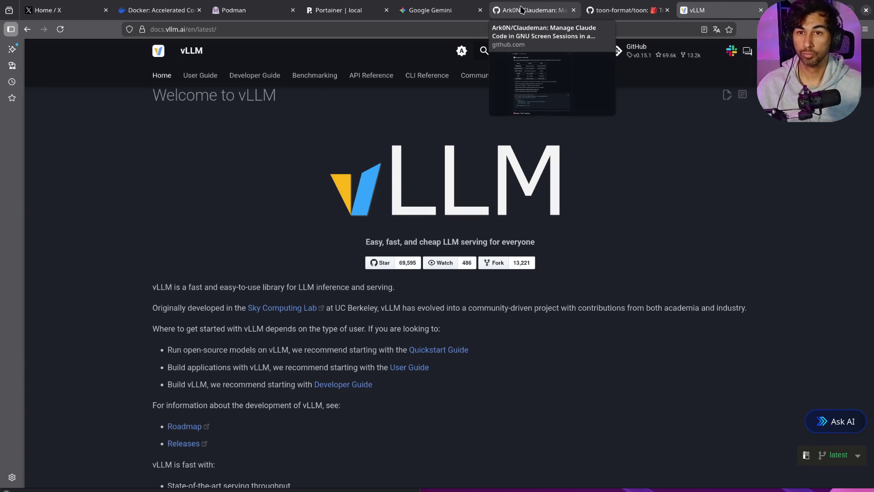
click(521, 9)
scroll(531, 306, down, 4)
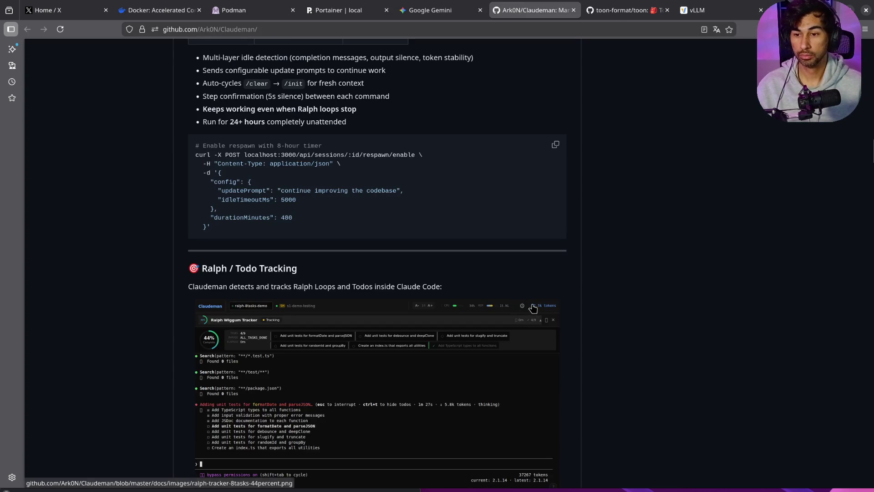
scroll(533, 308, up, 10)
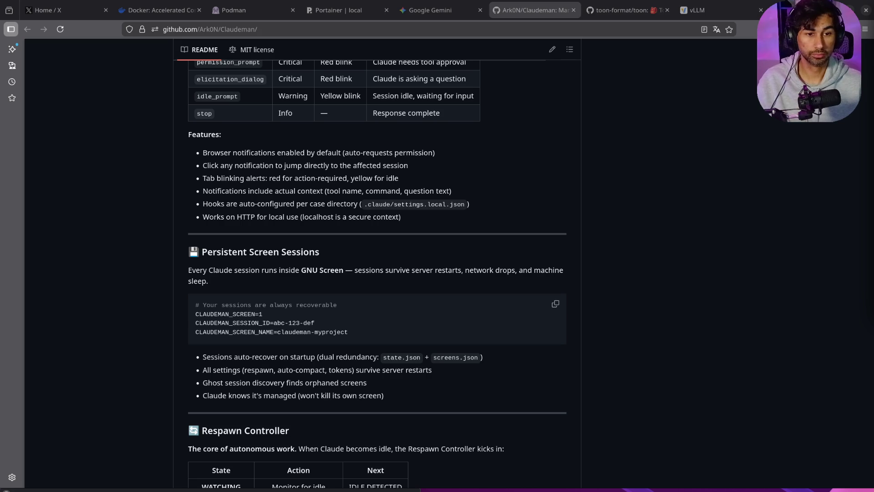
scroll(567, 294, up, 2)
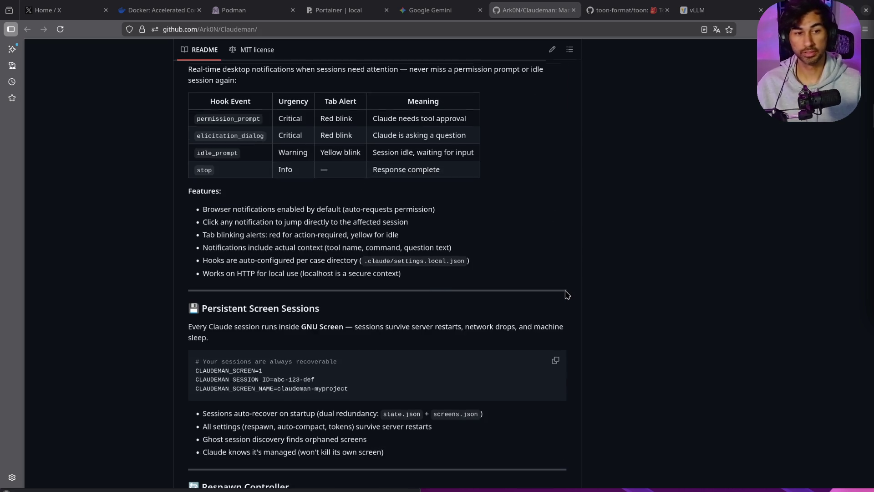
scroll(566, 293, up, 4)
scroll(566, 295, up, 3)
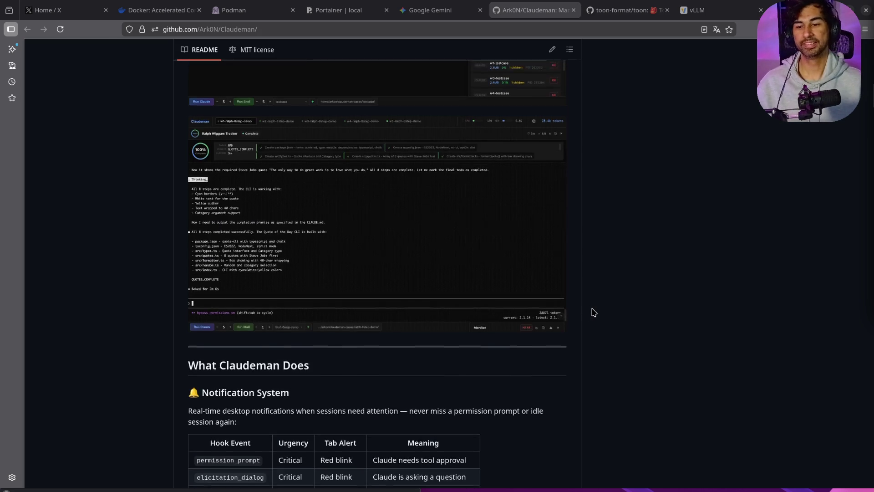
scroll(593, 312, up, 3)
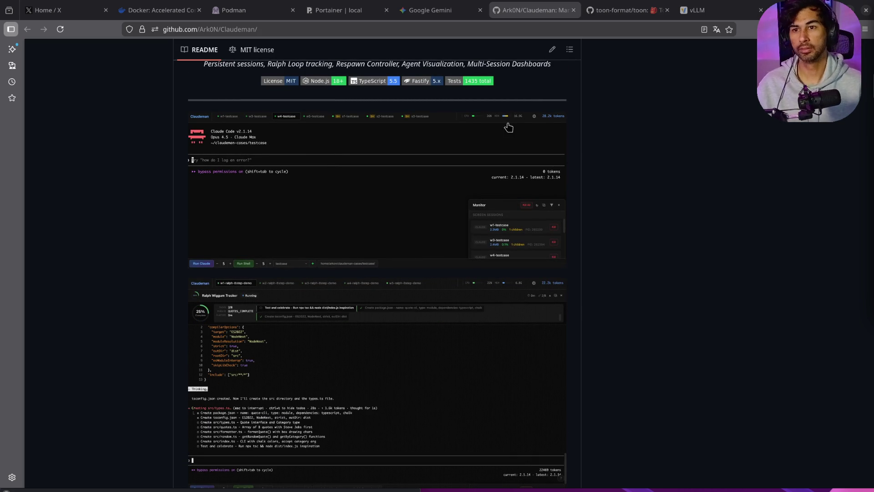
click(346, 16)
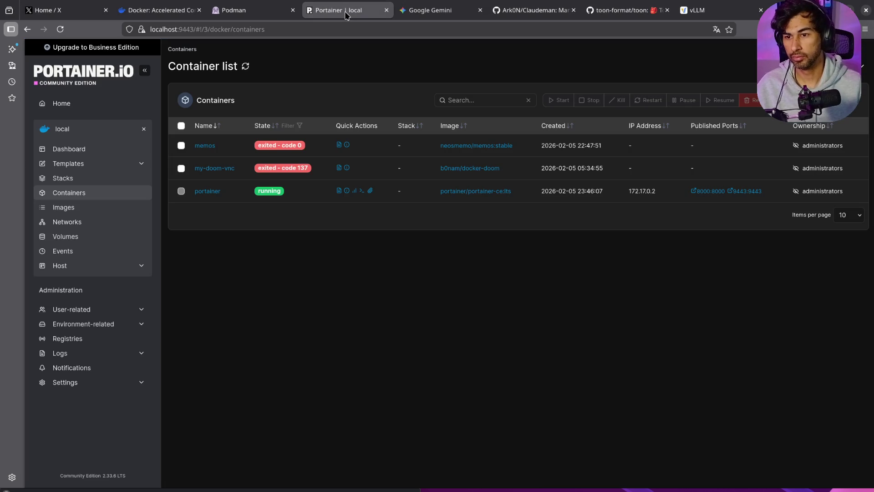
- Close the Portainer tab and scroll through the podman.io homepage
middle_click(352, 15)
click(237, 14)
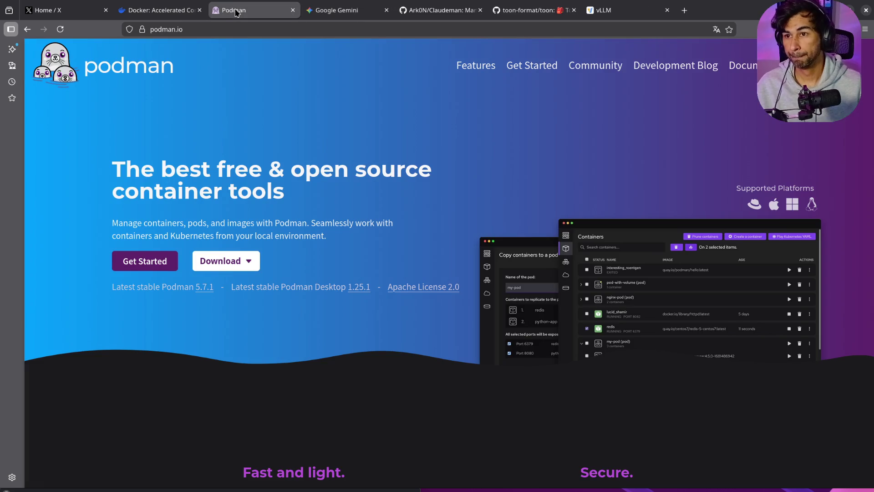
scroll(480, 293, down, 15)
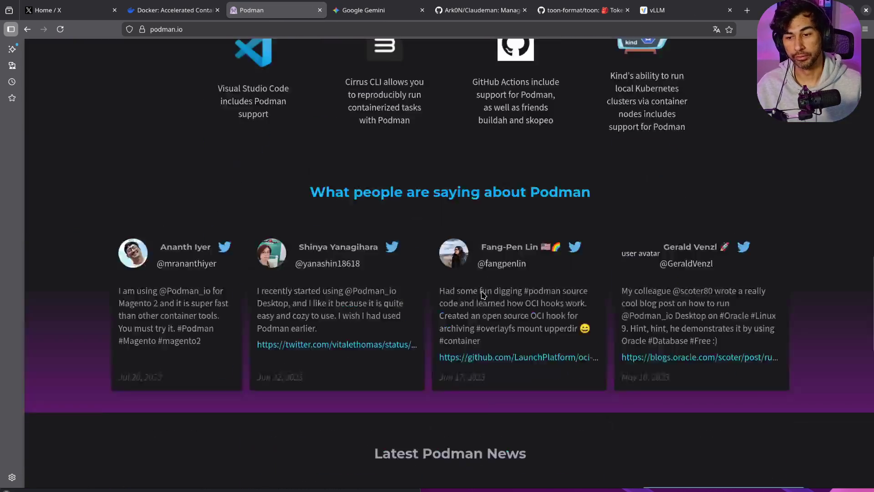
scroll(483, 294, up, 10)
scroll(484, 294, down, 12)
scroll(483, 287, up, 9)
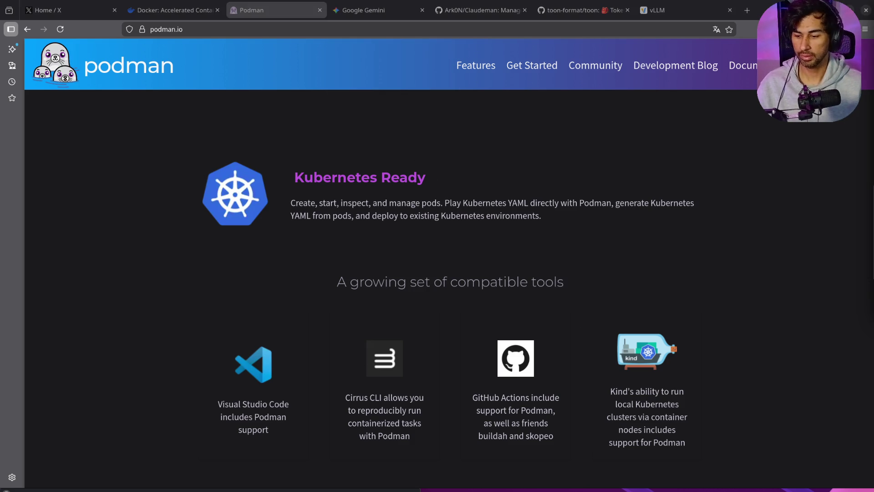
key(alt+Tab)
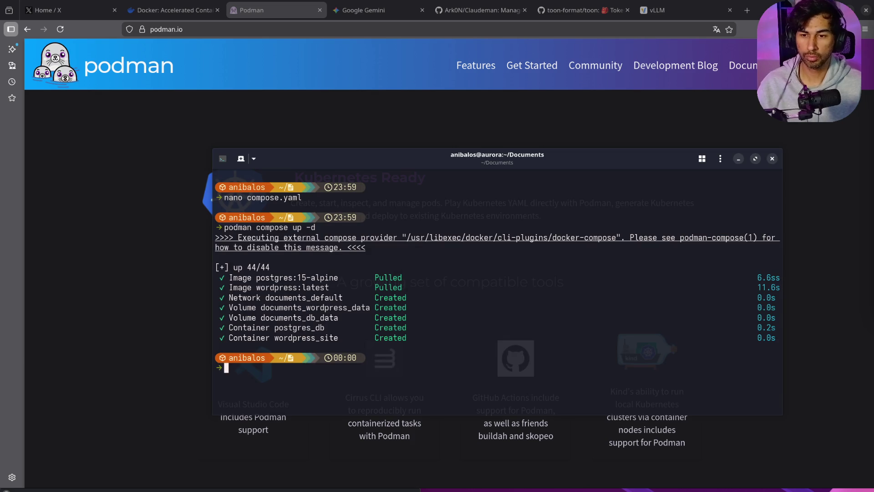
- Clear the terminal and list the Documents folder contents with ls
key(ctrl+l)
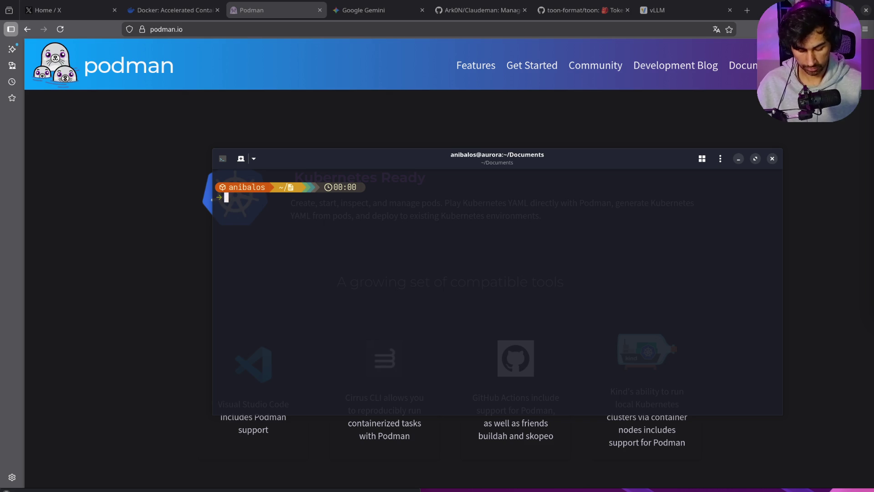
text(ls)
key(Return)
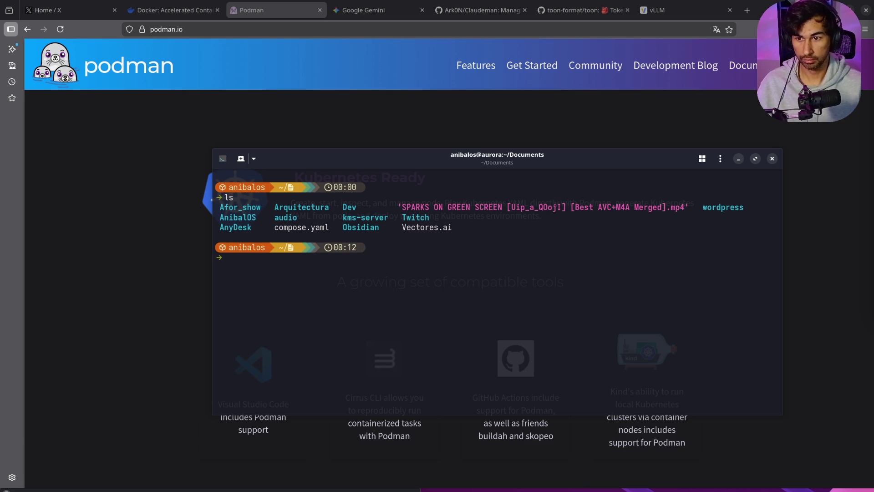
- Print compose.yaml with cat and highlight the db service's restart: always line
text(cd)
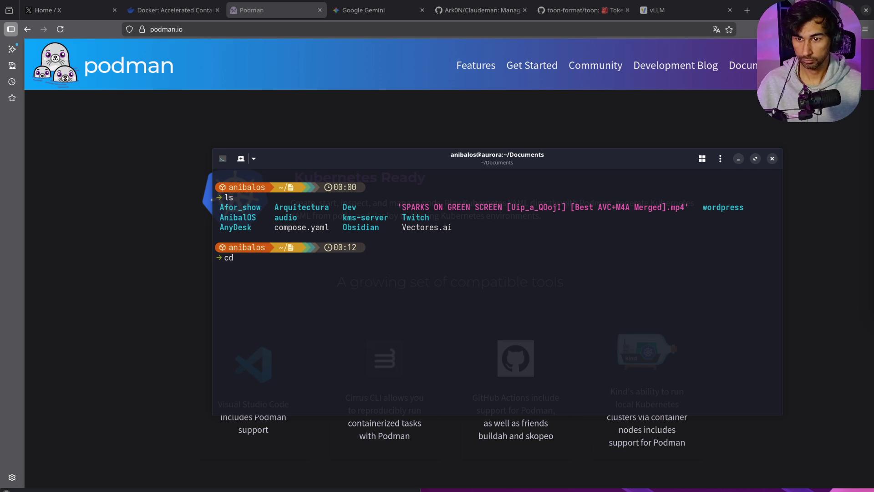
key(BackSpace)
key(BackSpace)
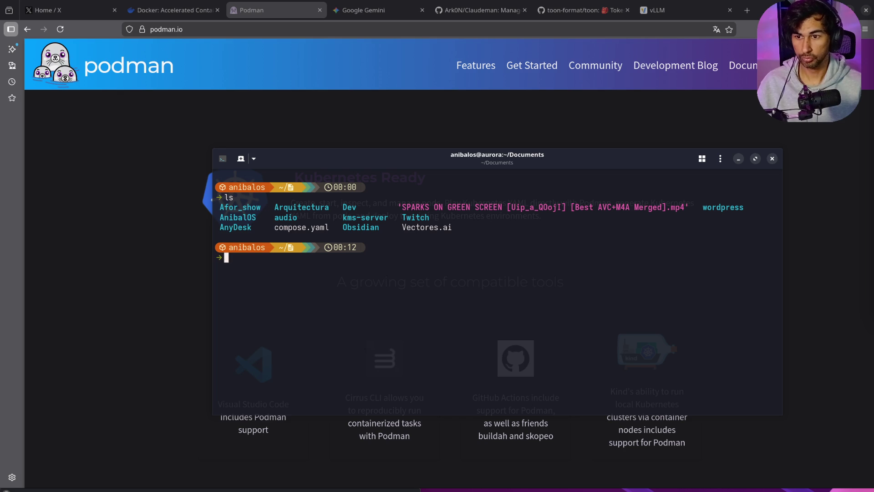
text(cat co)
key(Tab)
key(Return)
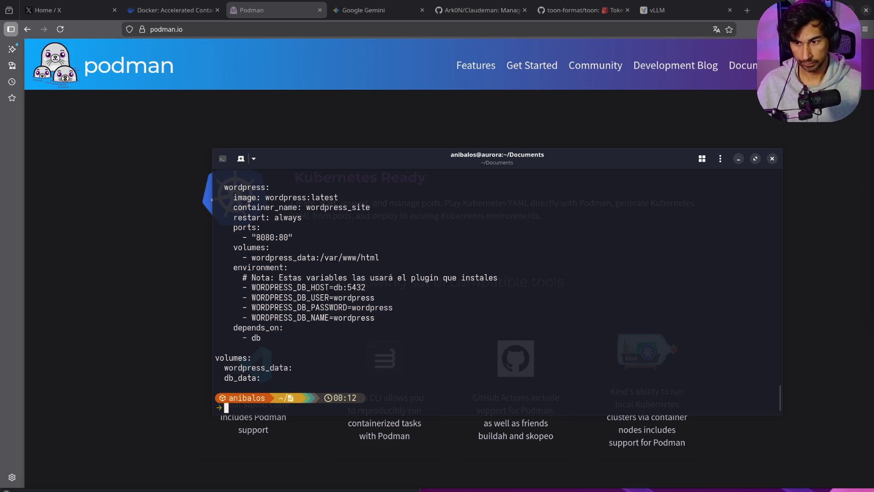
key(ctrl+c)
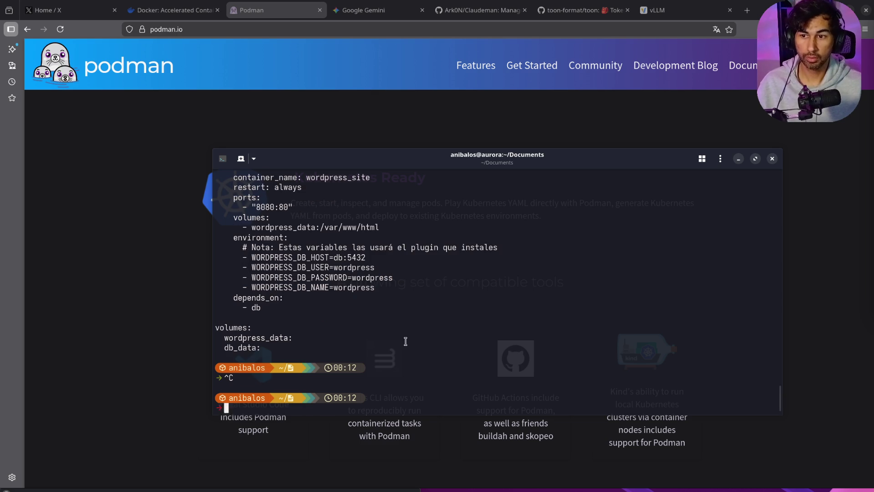
scroll(406, 341, up, 6)
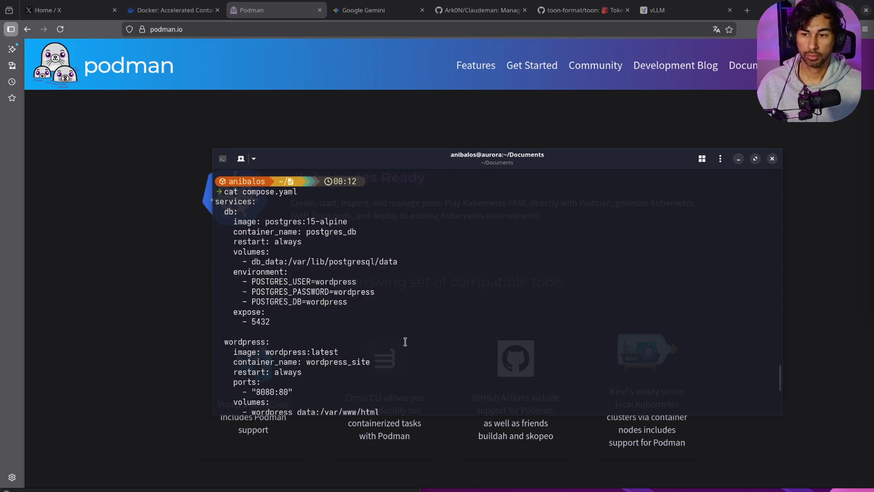
scroll(405, 342, up, 2)
drag(230, 301, 303, 302)
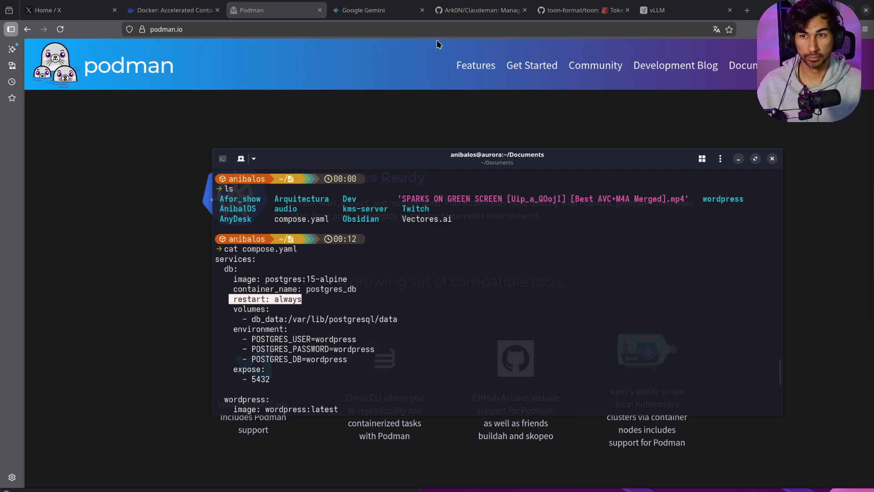
click(376, 10)
- Ask Gemini in Spanish how to make Podman honor docker compose's restart: always
click(501, 428)
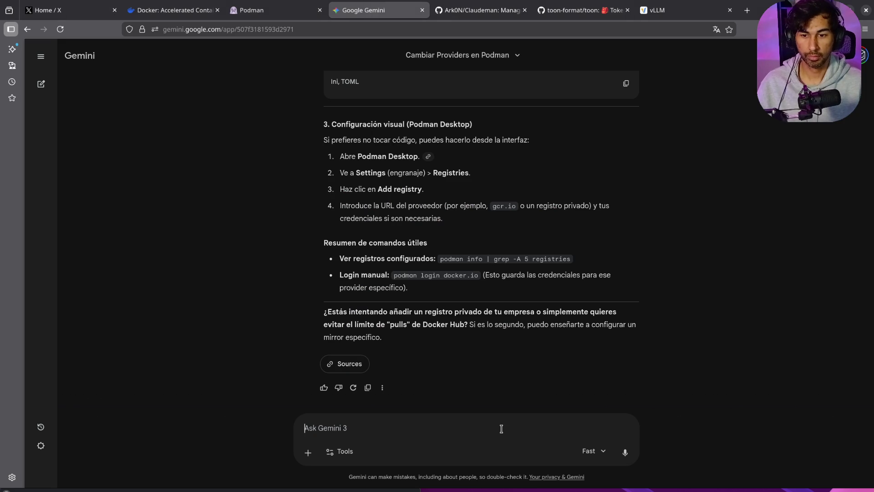
text(como hago p)
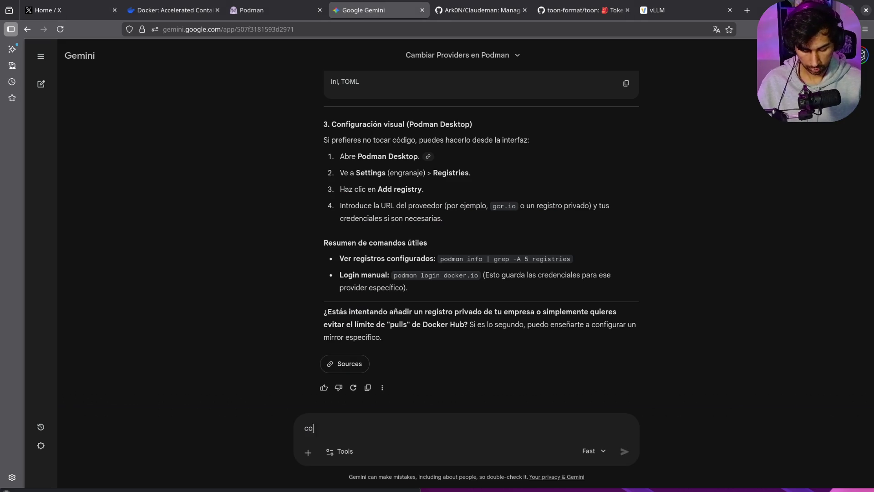
text(ara que podm)
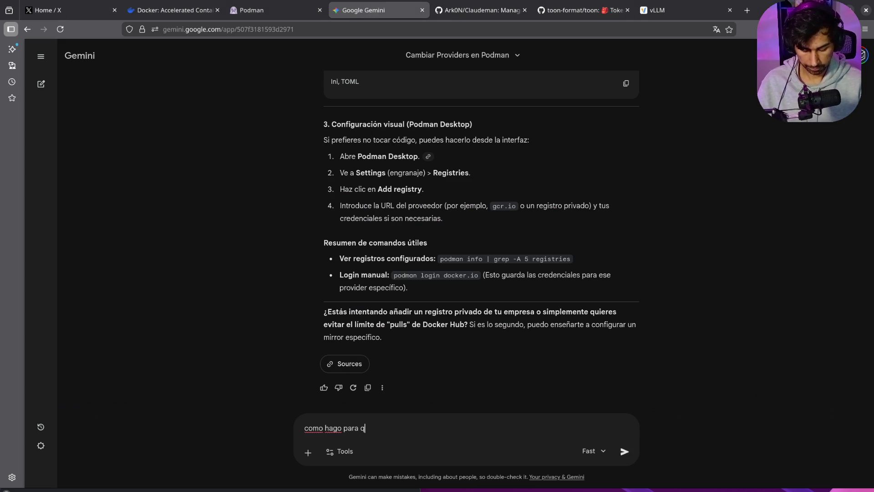
text(an me tome el )
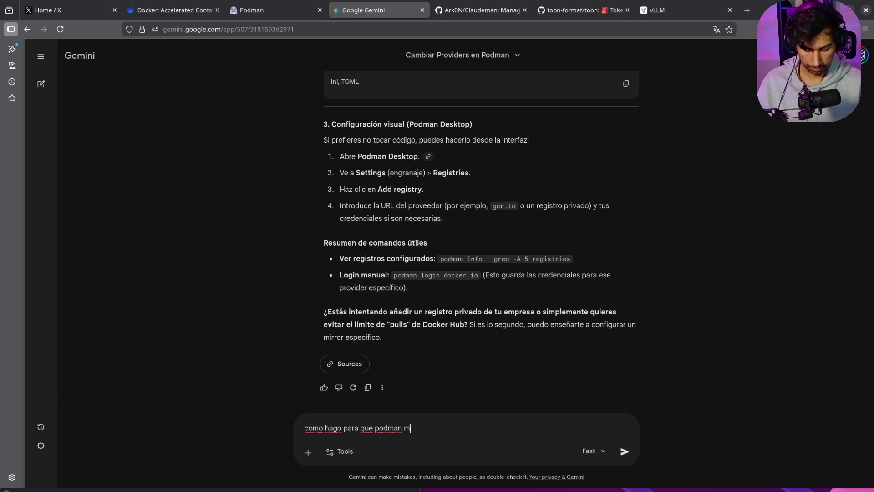
text(rear)
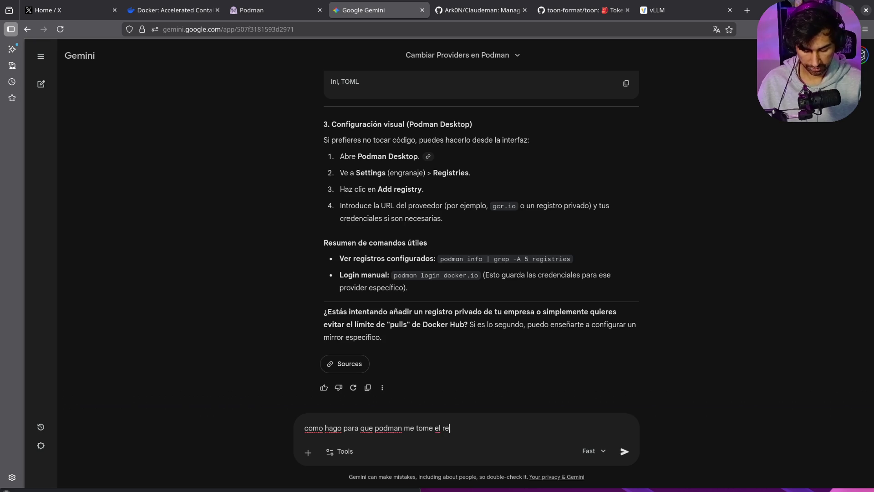
key(BackSpace)
key(BackSpace)
text(star5t)
key(BackSpace)
text(always de dock)
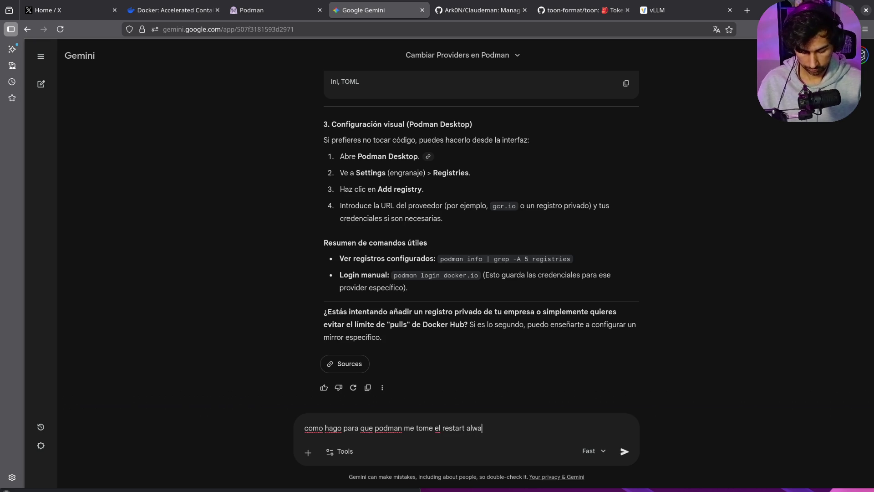
text(er compose)
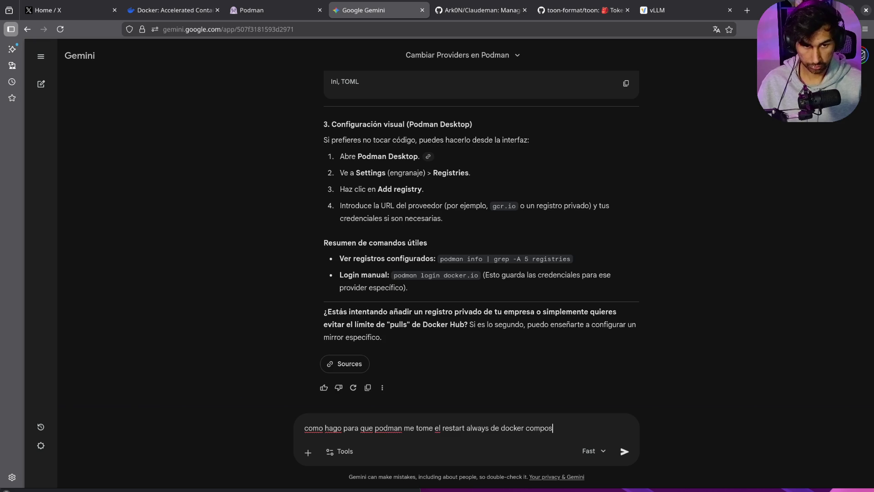
key(Return)
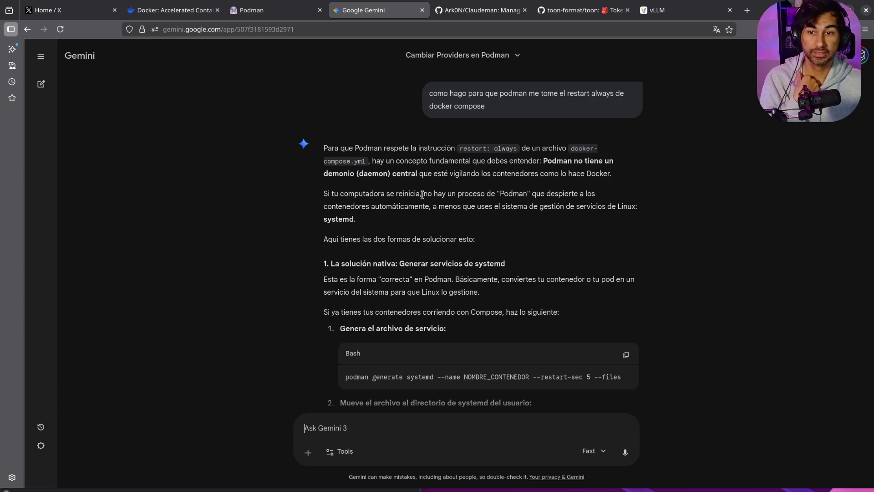
- Highlight the phrase about no Podman process waking containers and the word systemd
mouse_move(423, 194)
mouse_down()
mouse_move(560, 206)
mouse_move(572, 197)
mouse_up()
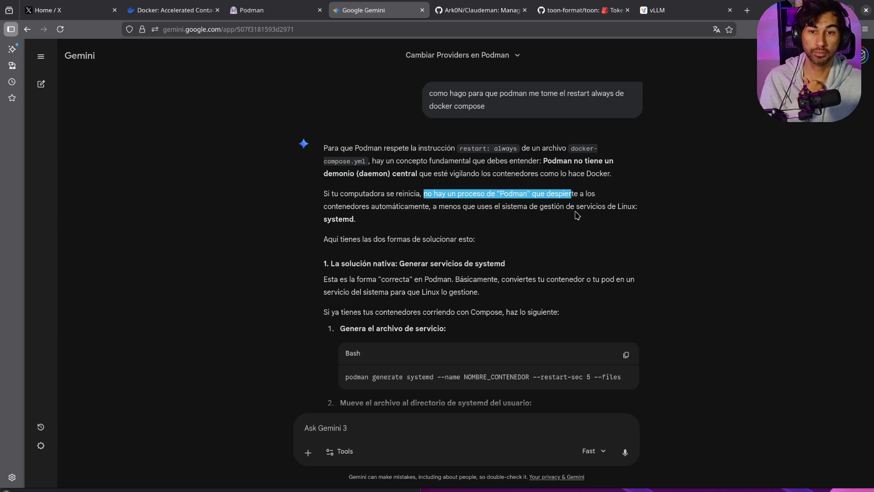
double_click(338, 219)
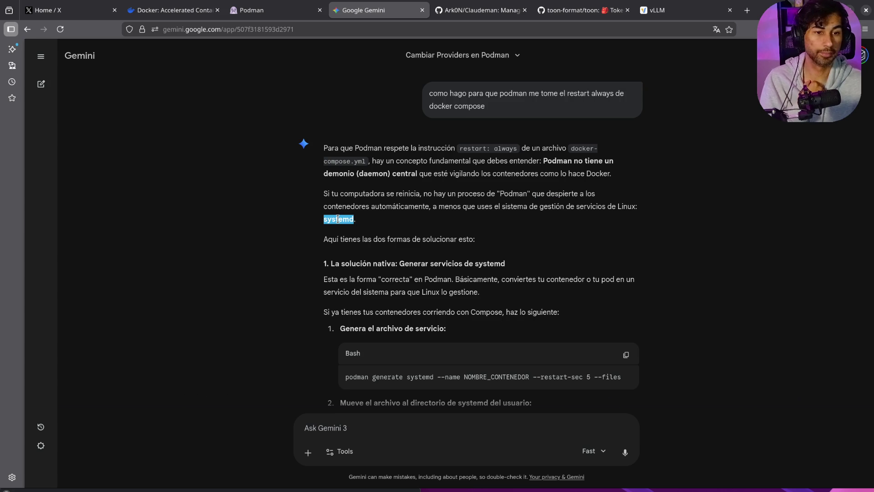
scroll(336, 235, down, 2)
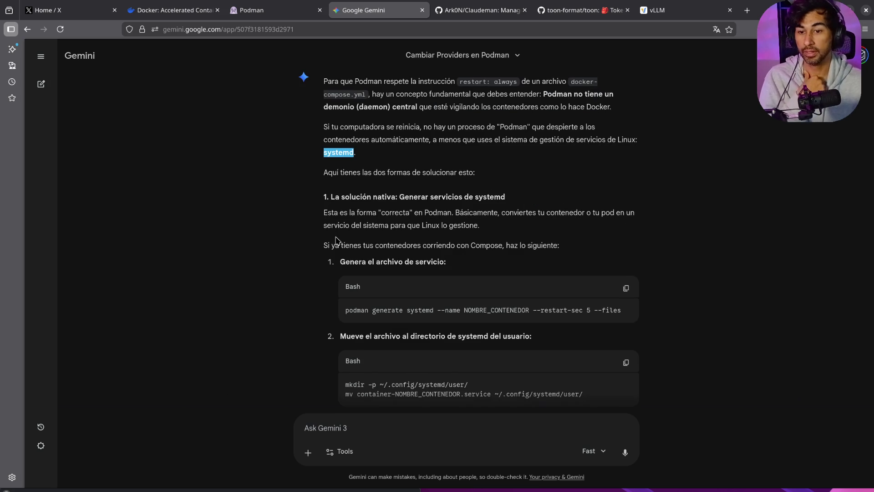
scroll(337, 239, down, 1)
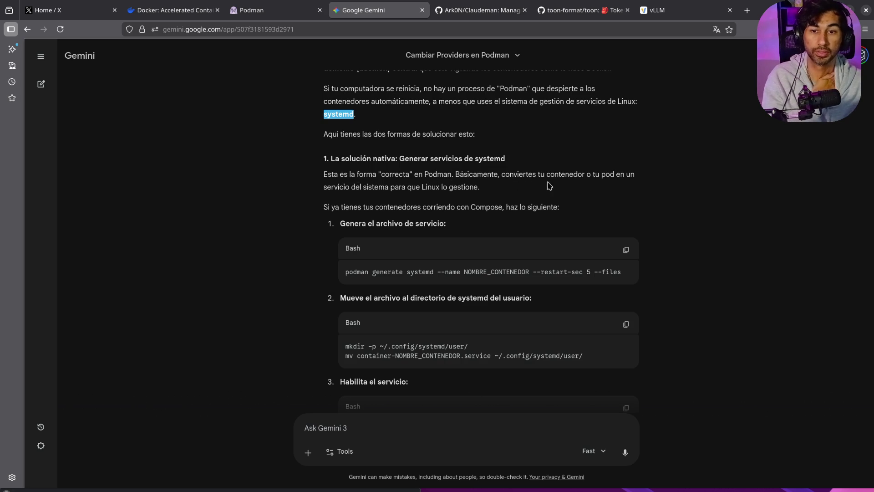
- Mark the podman generate systemd command and scroll down to the podman.socket section and Resumen
drag(330, 186, 476, 199)
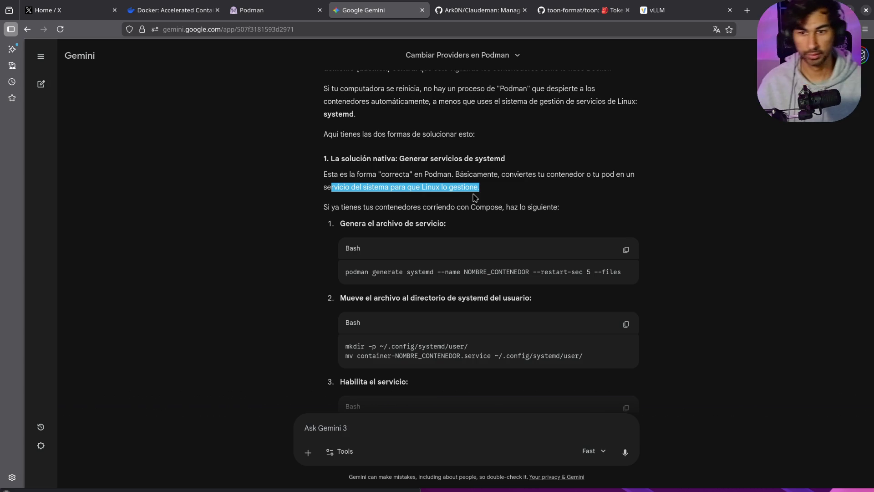
drag(335, 275, 574, 293)
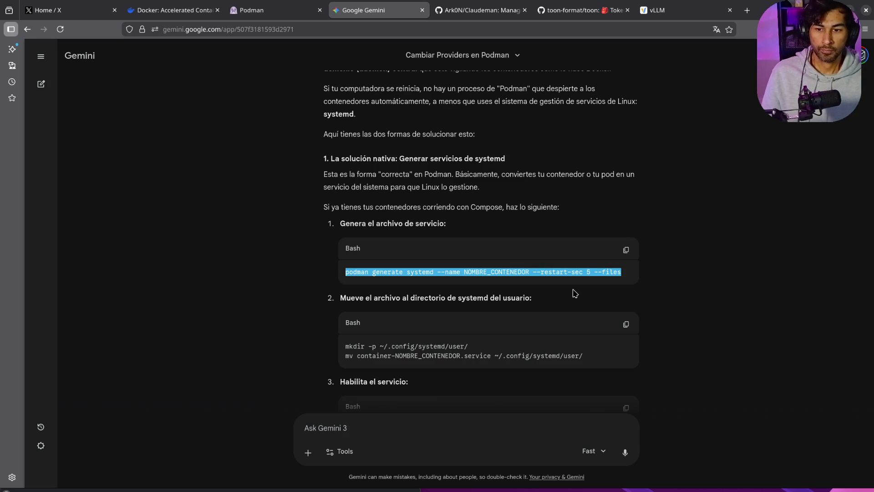
scroll(556, 326, down, 3)
mouse_move(579, 251)
mouse_down()
mouse_move(362, 232)
mouse_move(346, 242)
mouse_move(454, 226)
mouse_up()
scroll(494, 331, down, 3)
scroll(501, 288, down, 5)
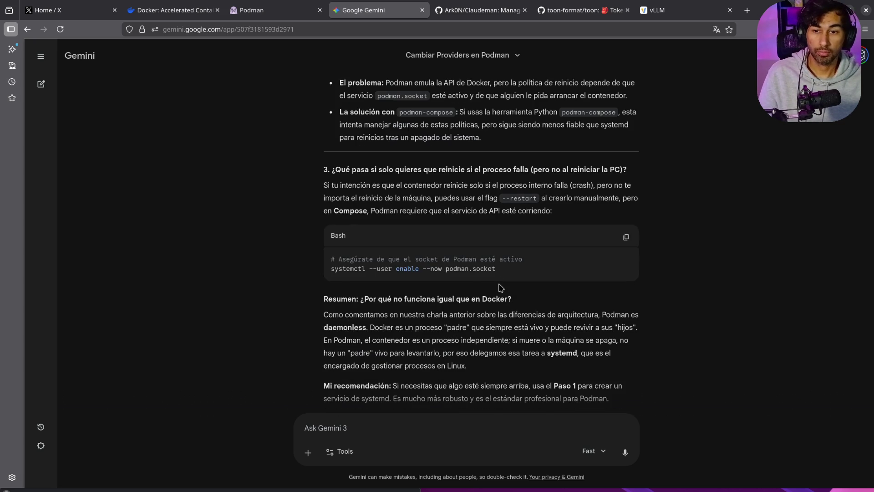
scroll(501, 288, down, 1)
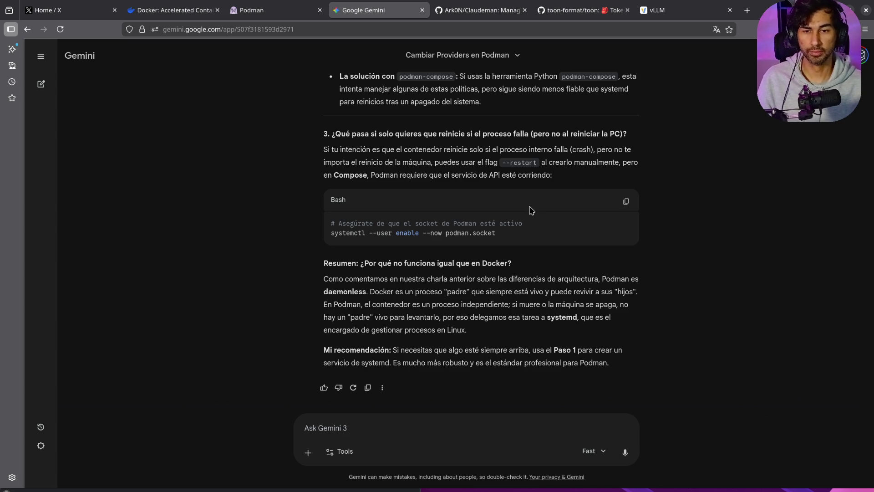
scroll(531, 210, up, 2)
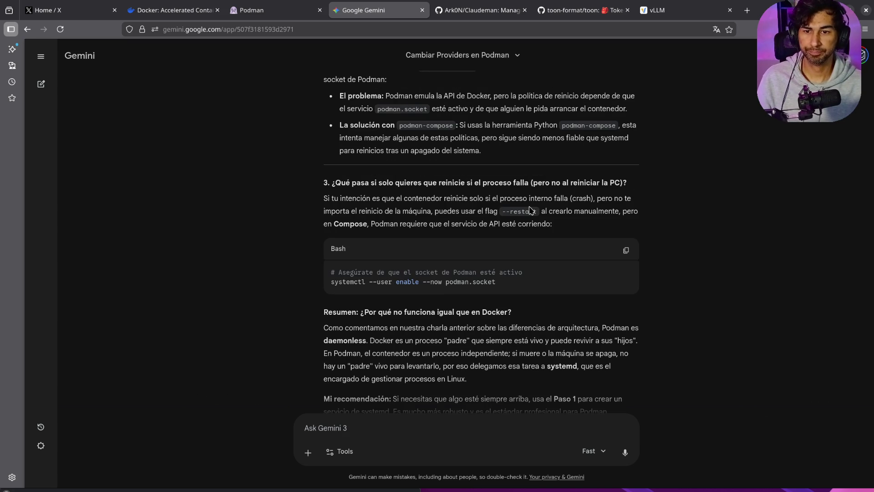
scroll(399, 213, down, 2)
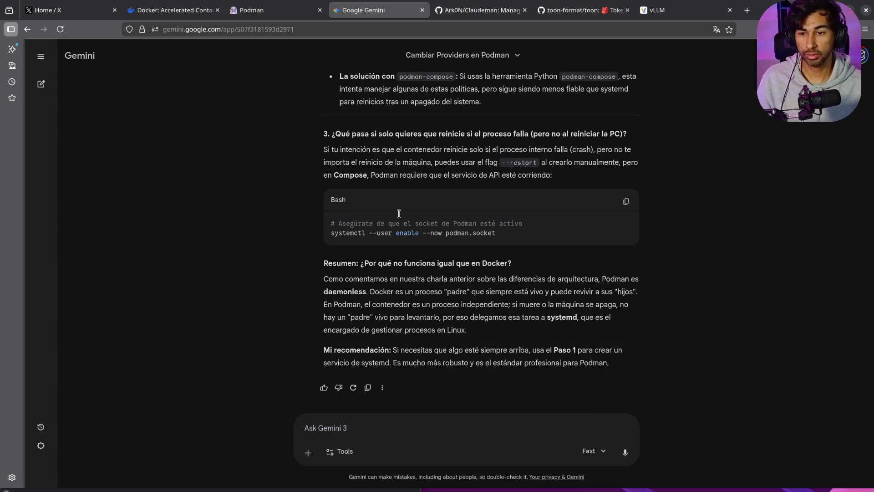
drag(328, 234, 490, 244)
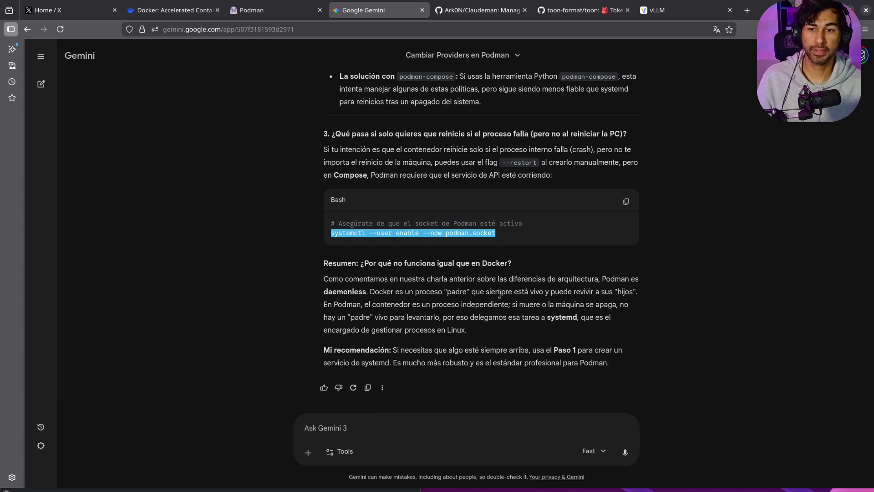
click(499, 295)
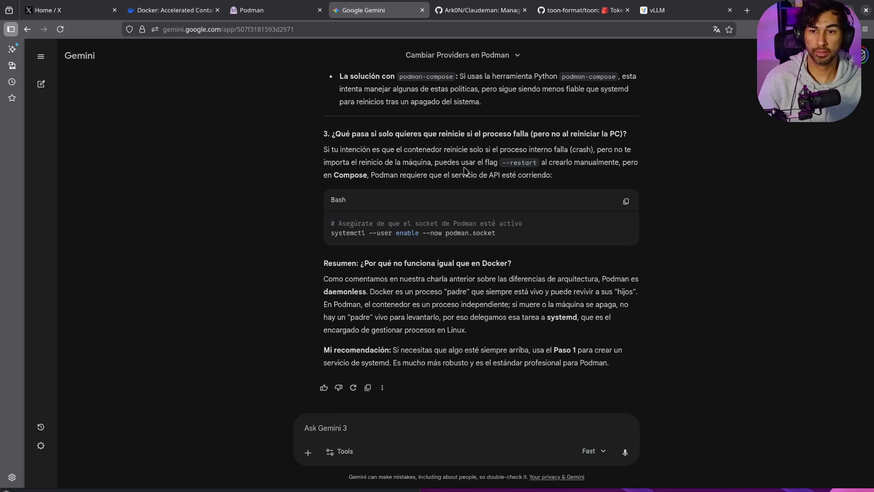
double_click(505, 164)
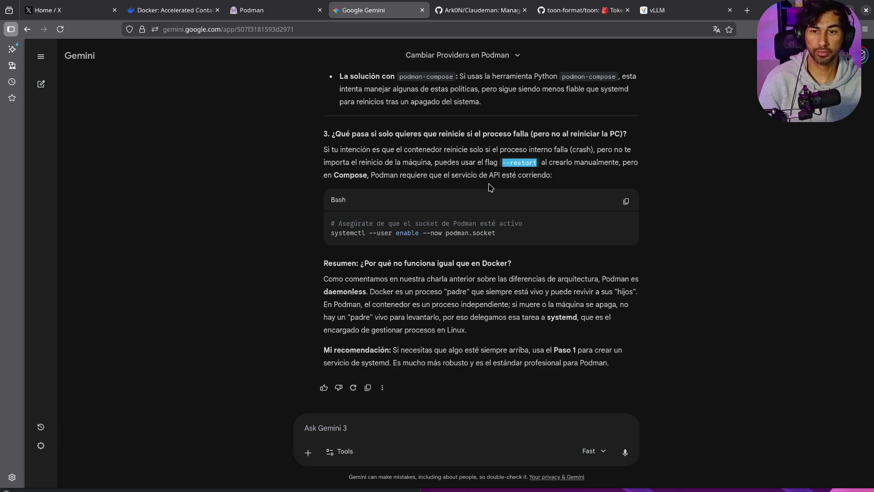
drag(509, 237, 327, 237)
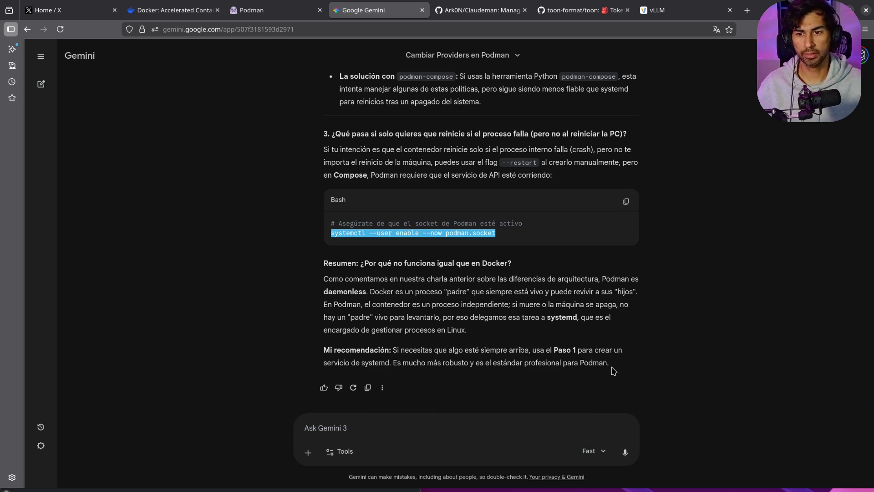
key(alt+Tab)
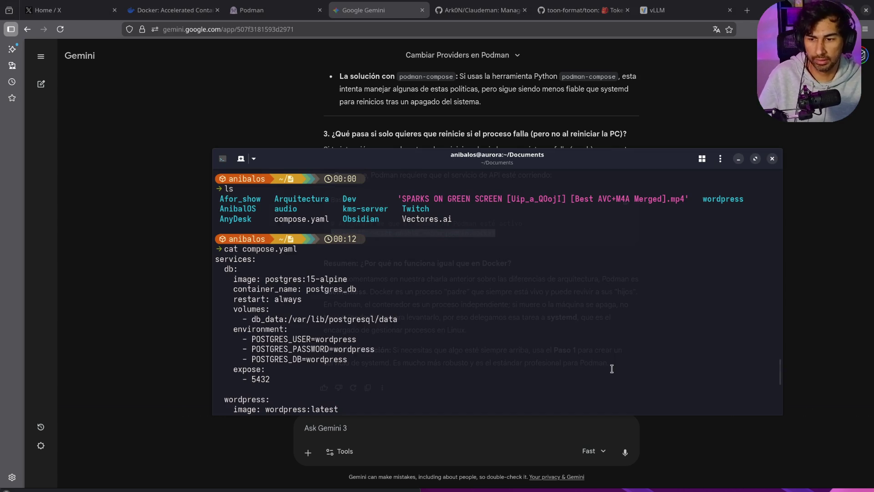
- Clear the terminal, list the folder, and open compose.yaml in nano
key(ctrl+l)
text(ls)
key(Return)
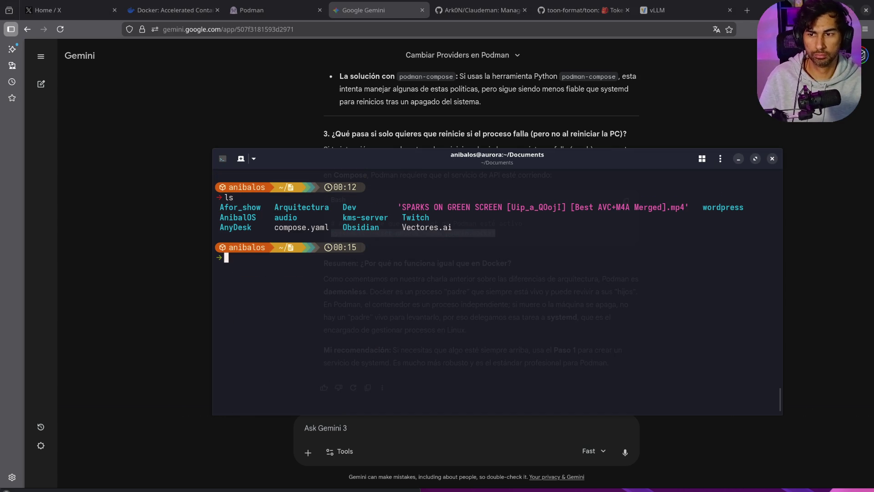
text(docker)
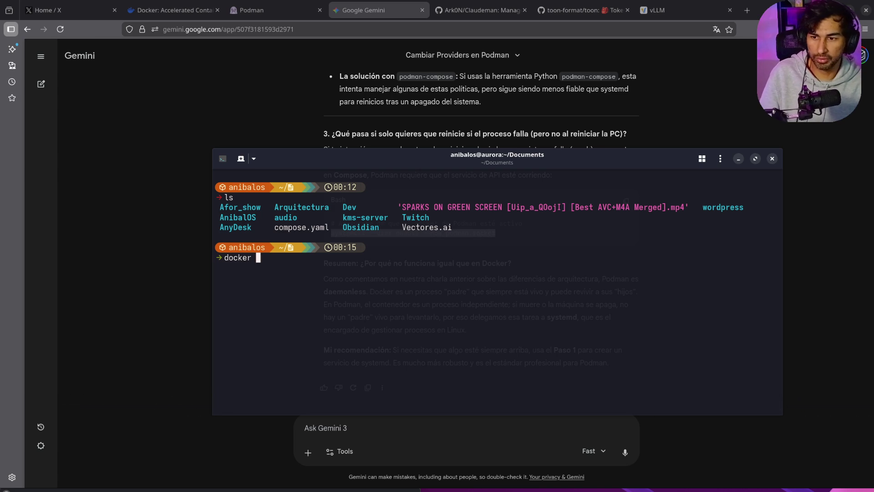
key(BackSpace)
key(BackSpace)
key(BackSpace)
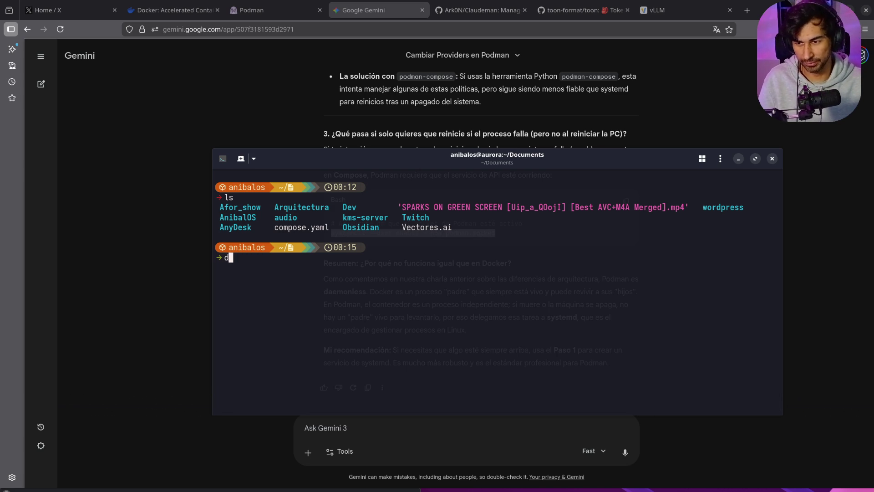
text(nano do)
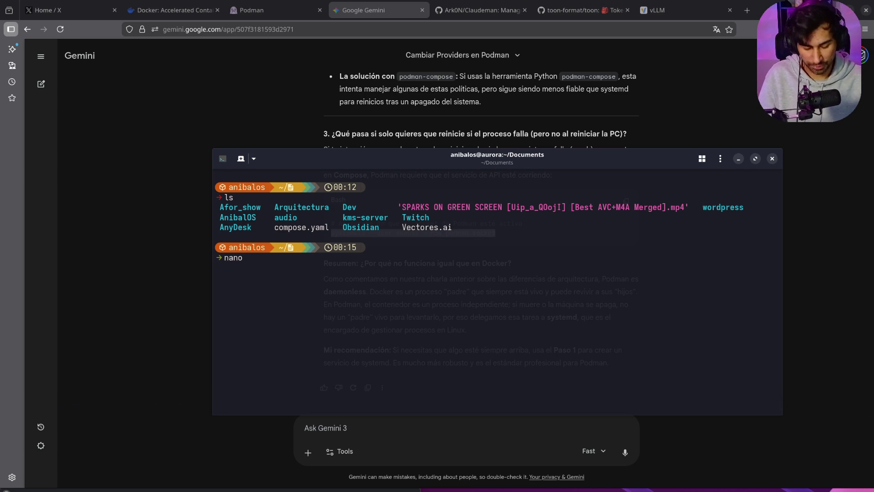
key(BackSpace)
key(BackSpace)
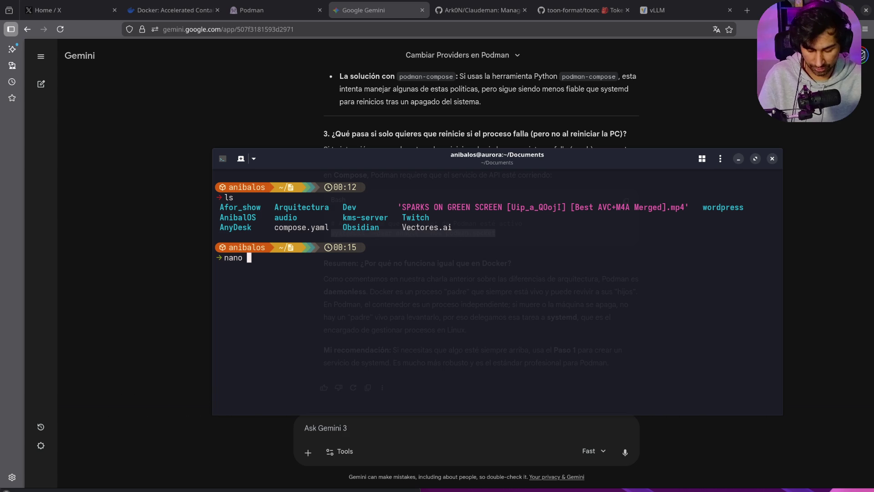
text(co)
key(Tab)
key(Return)
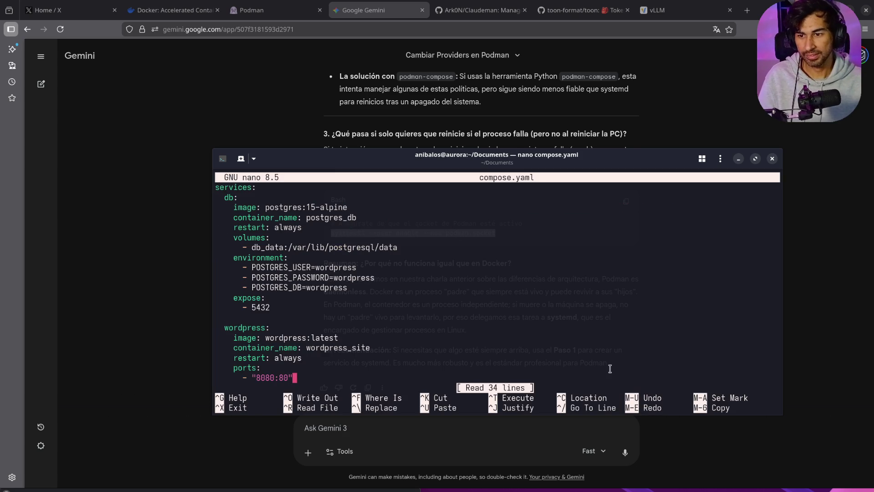
- Enlarge the terminal and inspect the WordPress 8080:80 port mapping
drag(366, 415, 346, 491)
key(Down)
key(Down)
double_click(279, 377)
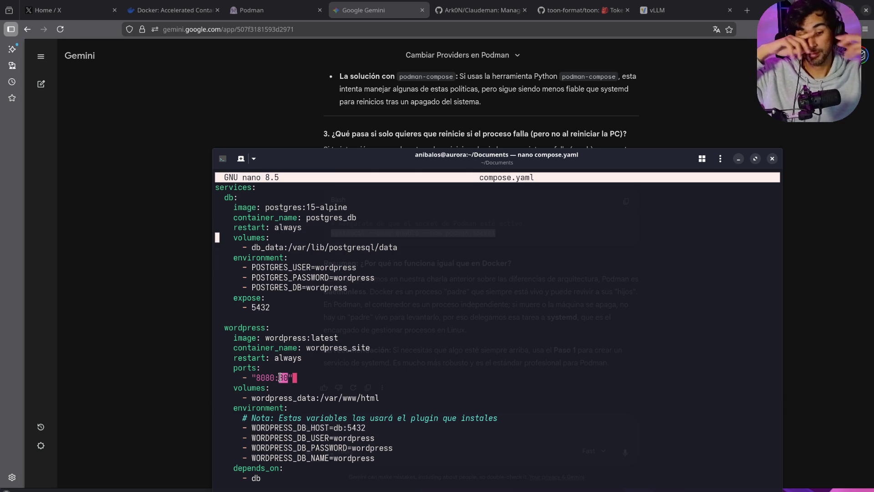
click(355, 382)
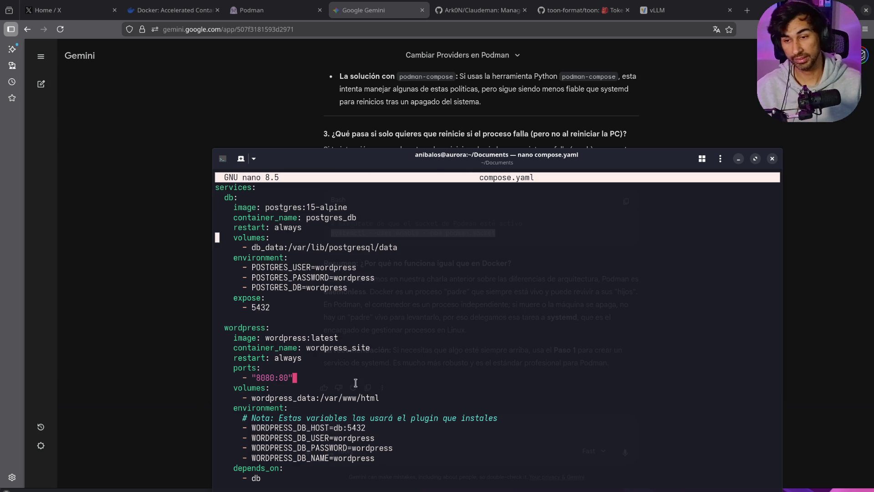
- Review the db service block, highlighting its exposed 5432 port and the 8080:80 mapping
drag(436, 168, 448, 105)
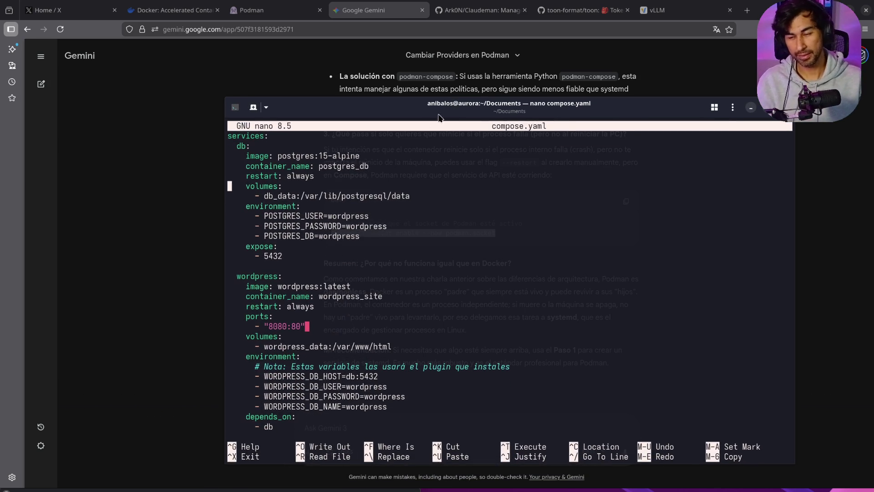
key(Down)
key(Down)
key(Down)
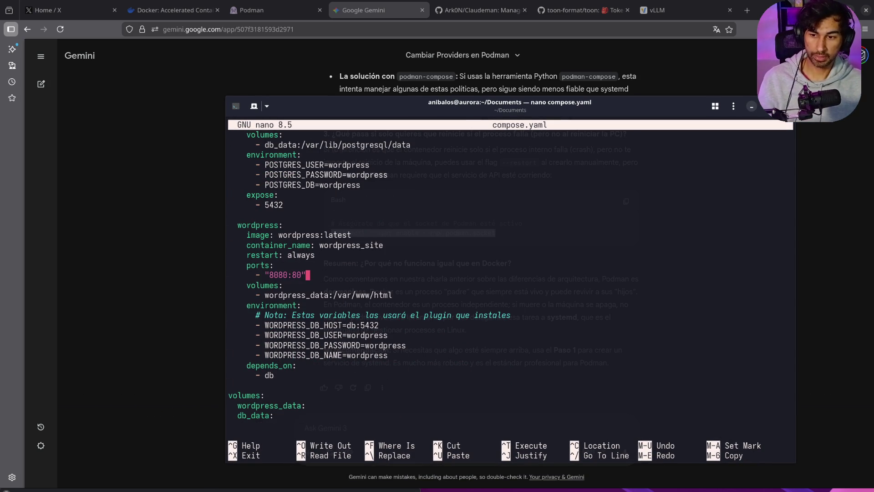
key(Up)
key(Up)
key(Up)
key(Up)
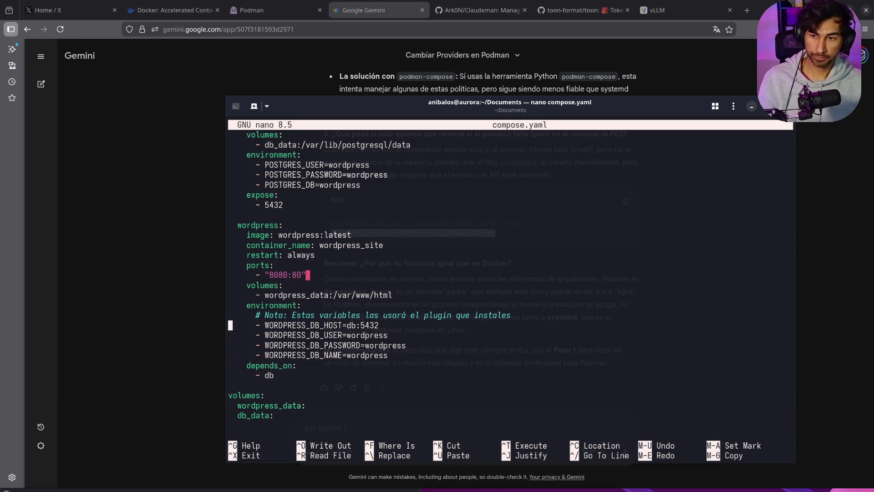
key(Up)
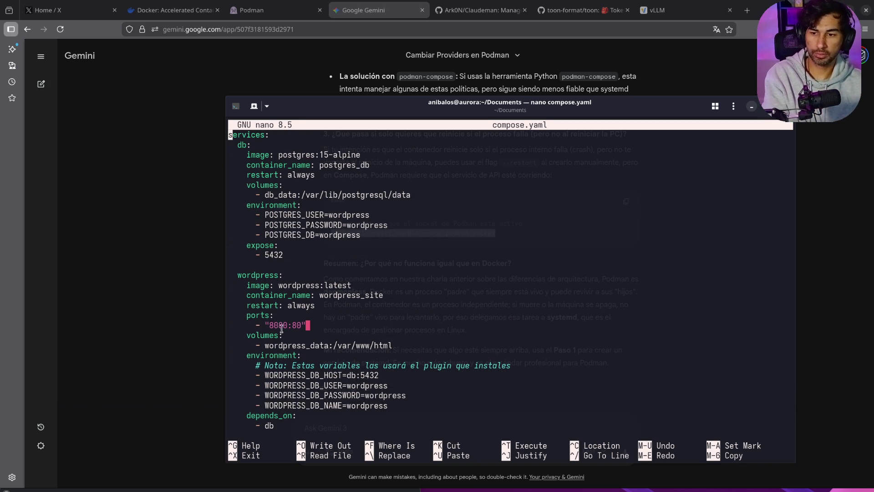
mouse_move(291, 257)
mouse_down()
mouse_move(229, 204)
mouse_move(227, 172)
mouse_up()
click(275, 258)
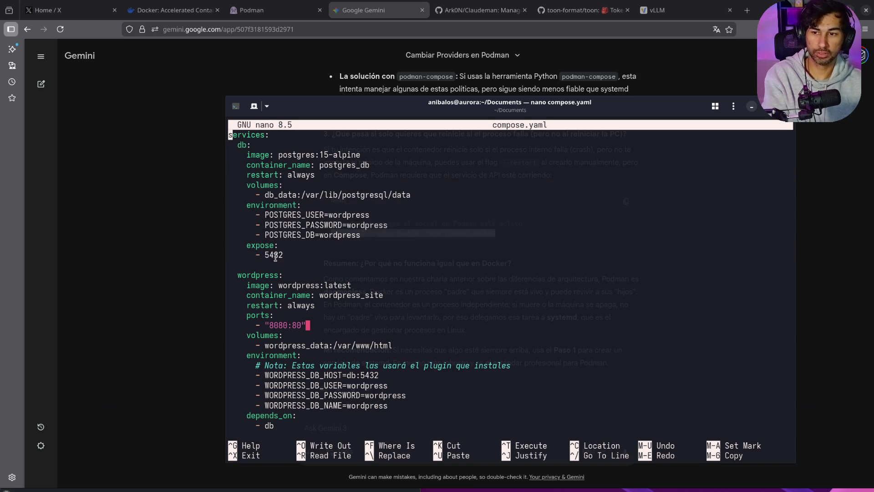
double_click(275, 257)
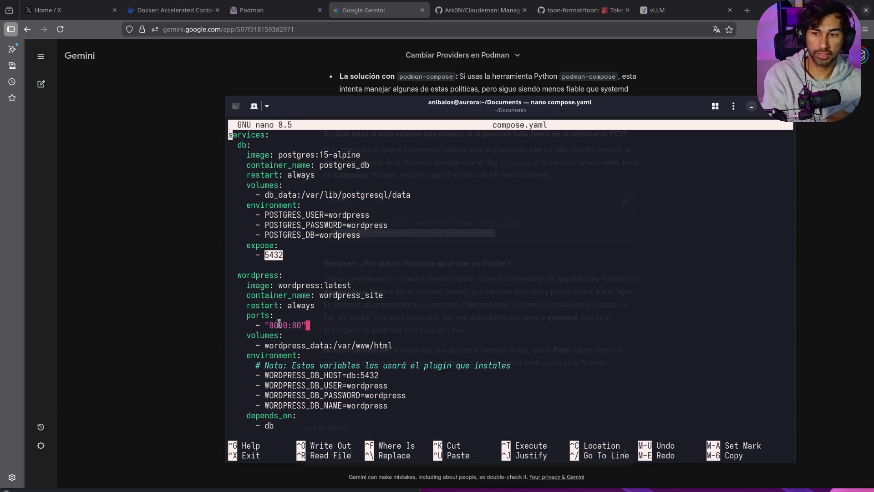
double_click(279, 325)
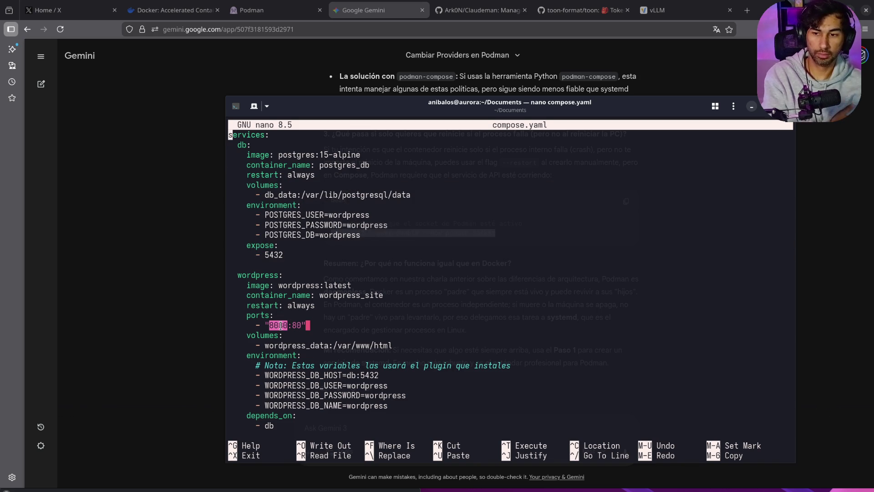
click(280, 325)
double_click(281, 325)
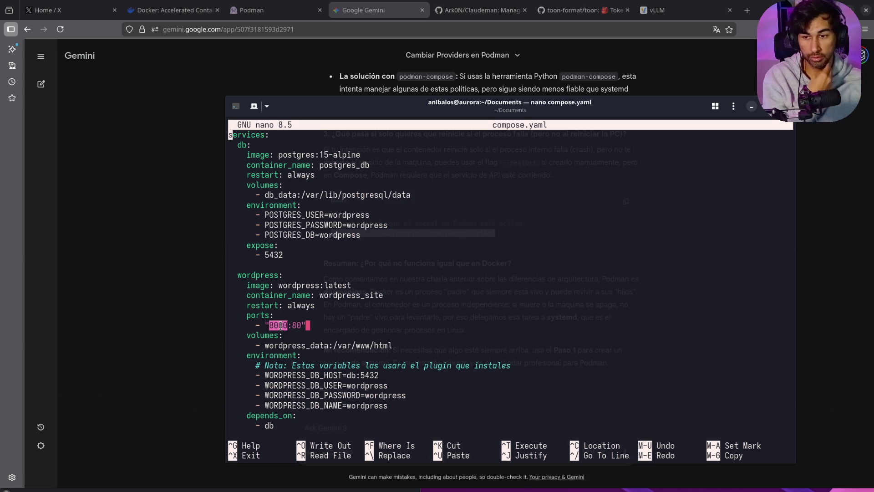
double_click(297, 324)
triple_click(288, 253)
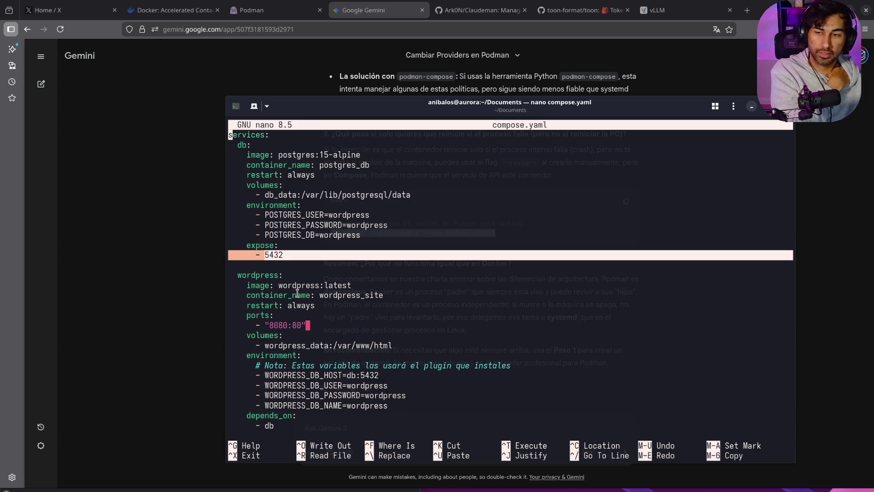
- Highlight the db service name and the WORDPRESS_DB_HOST=db:5432 value, then exit nano
scroll(290, 331, down, 2)
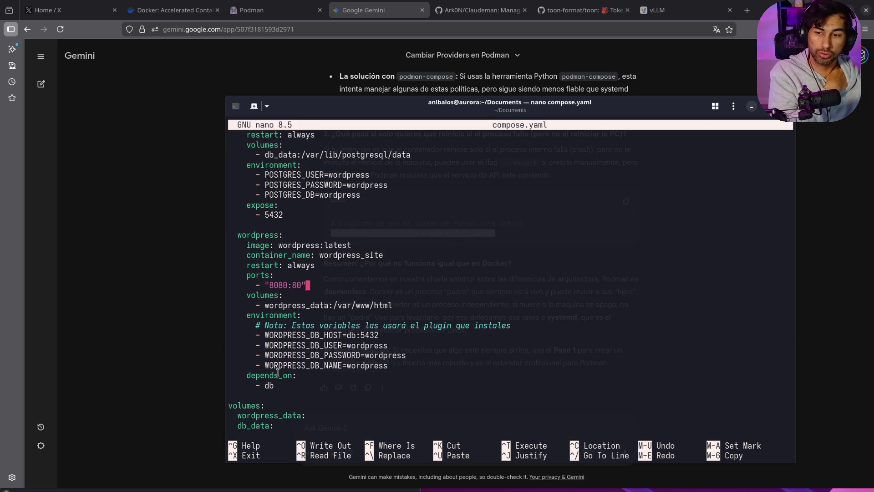
scroll(278, 373, up, 2)
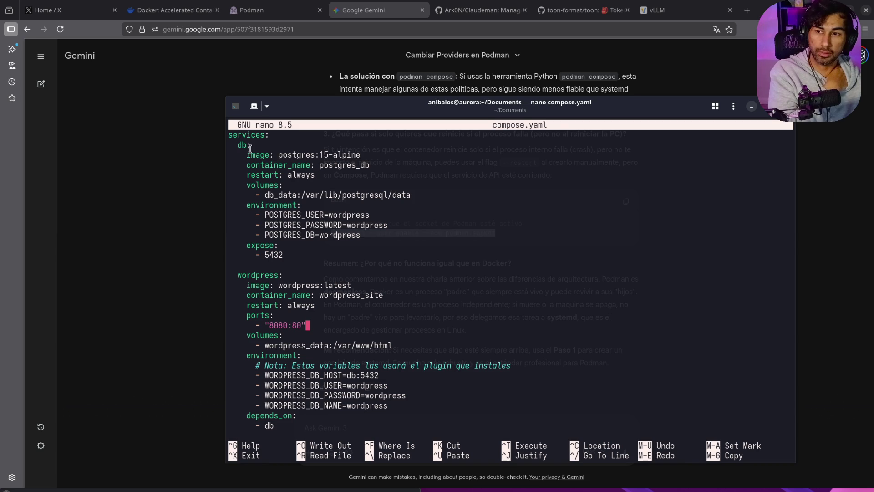
drag(237, 145, 248, 146)
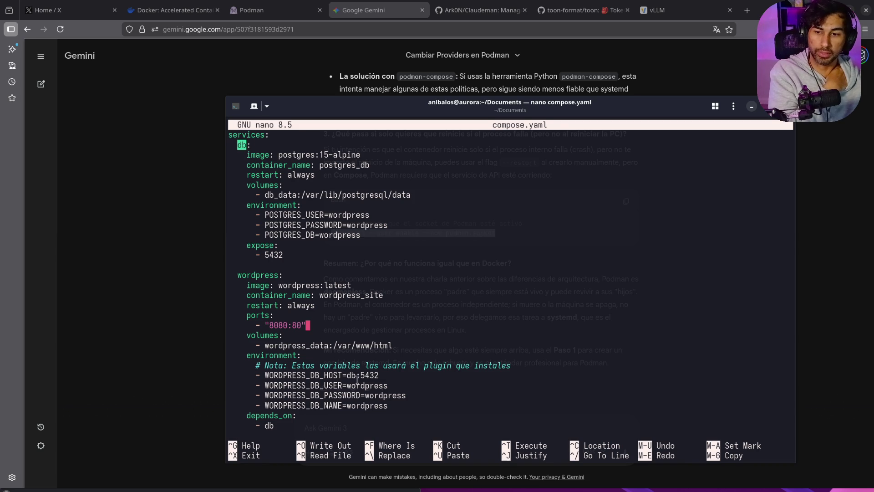
mouse_move(351, 375)
mouse_down()
mouse_move(382, 375)
mouse_move(346, 375)
mouse_up()
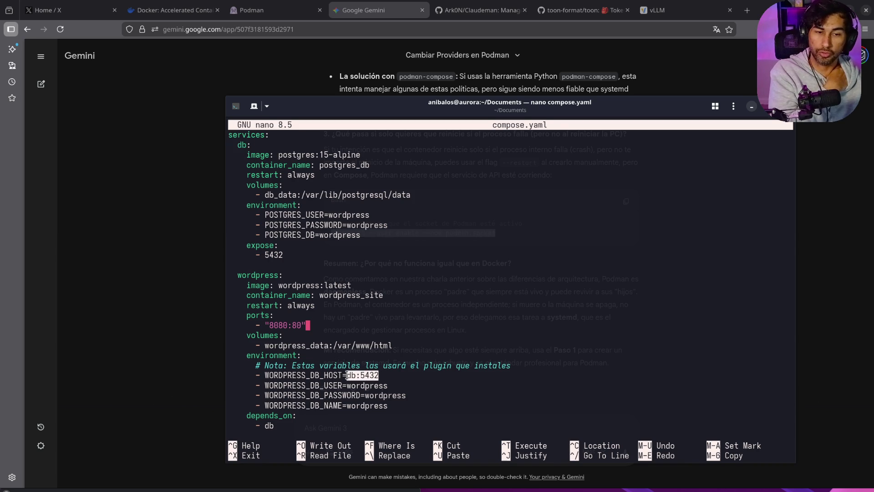
click(482, 311)
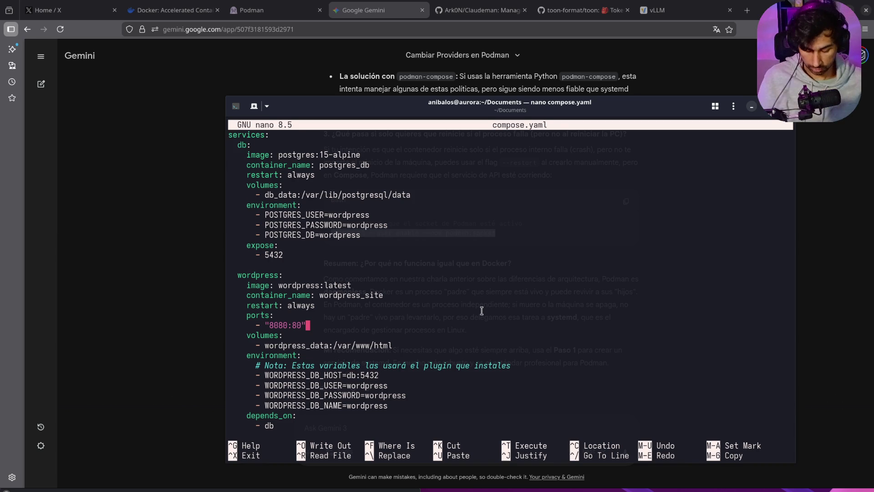
key(ctrl+x)
- Run 'podman ps' to list containers: postgres_db on port 5432 and wordpress_site on 8080
text(dockr comp)
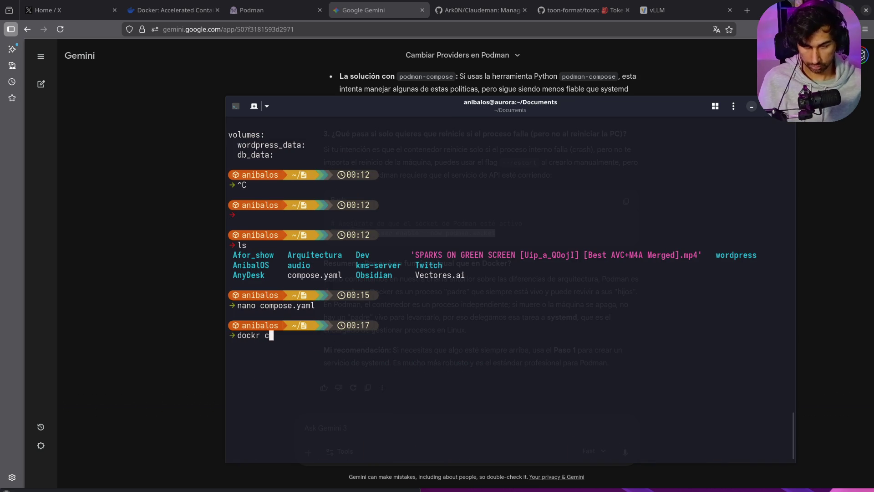
key(BackSpace)
key(BackSpace)
key(BackSpace)
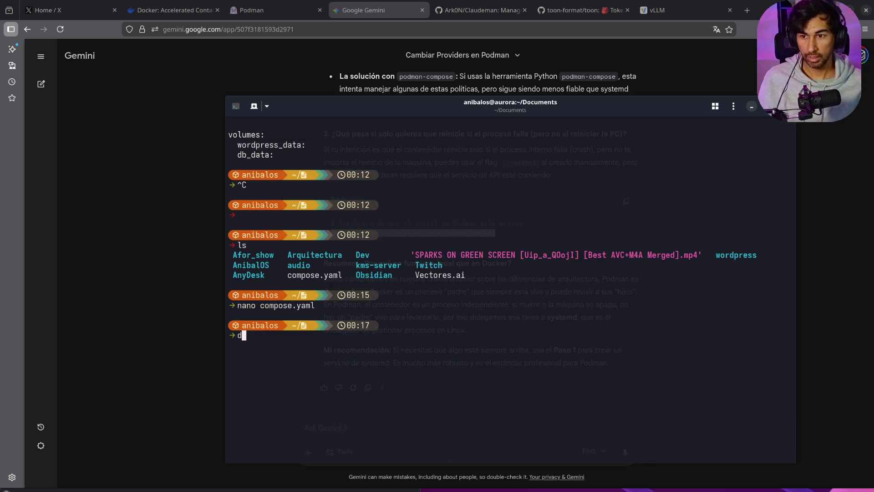
text(pod)
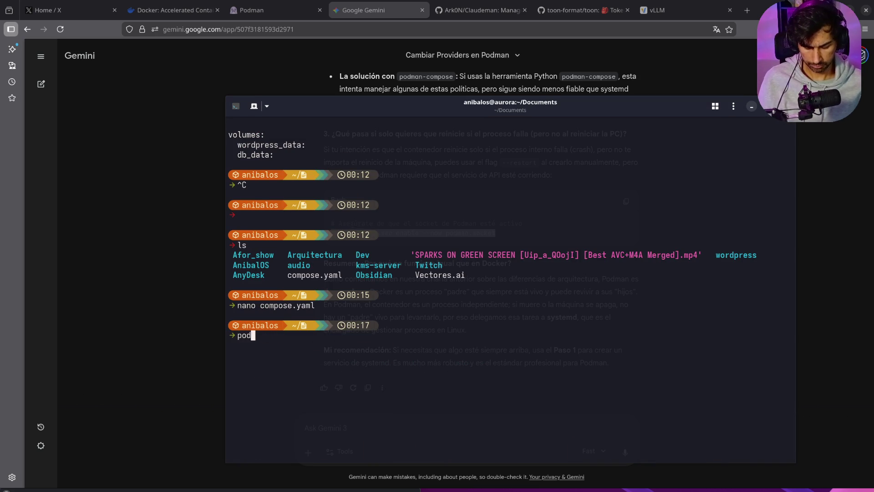
text(man ps)
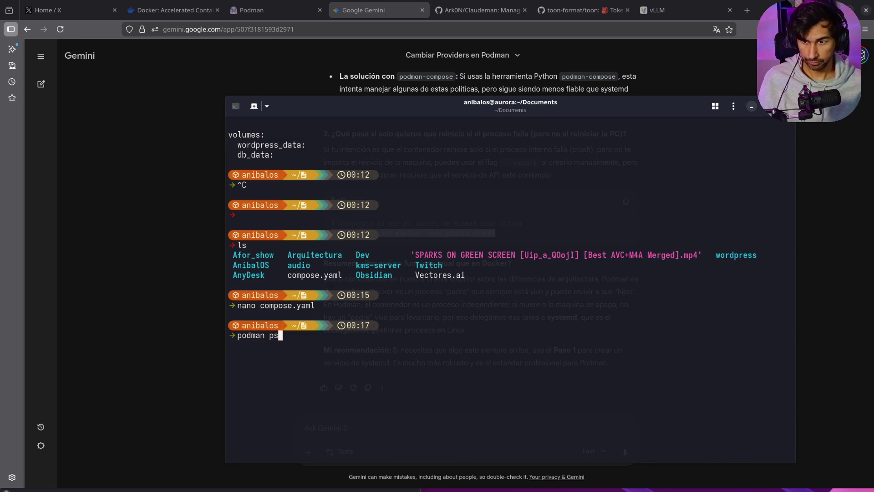
key(Return)
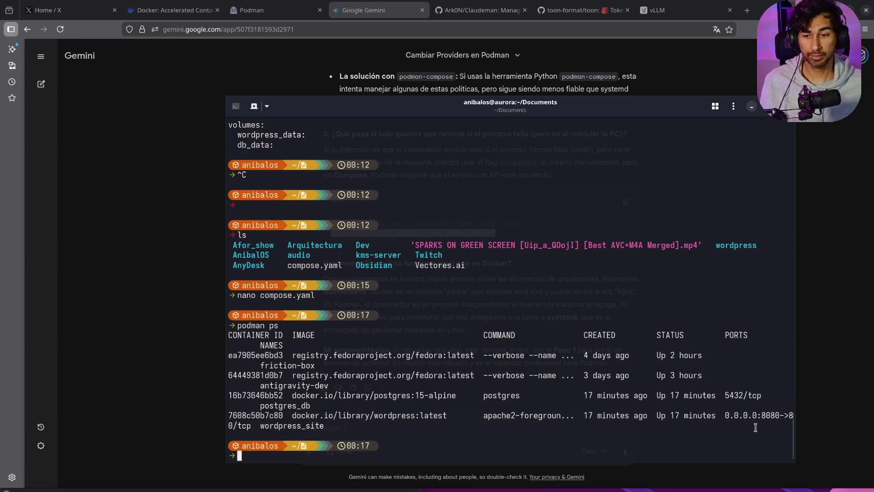
click(466, 29)
- Load localhost:8080 in a new tab, fixing the misspelled host name; nginx's welcome page appears
click(743, 13)
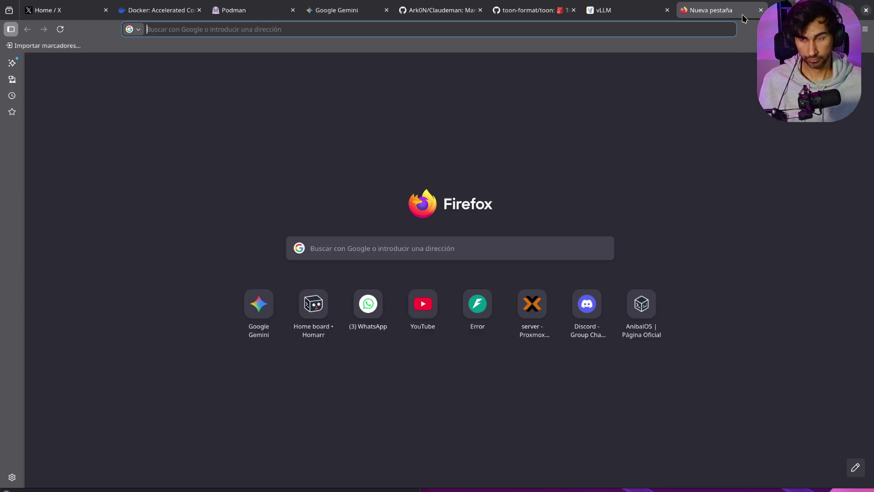
text(lcoalhost:)
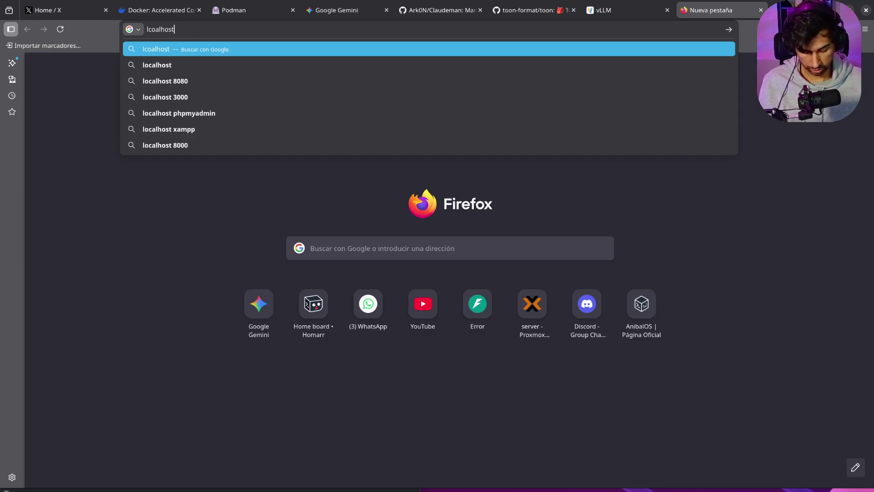
text(8080)
key(Return)
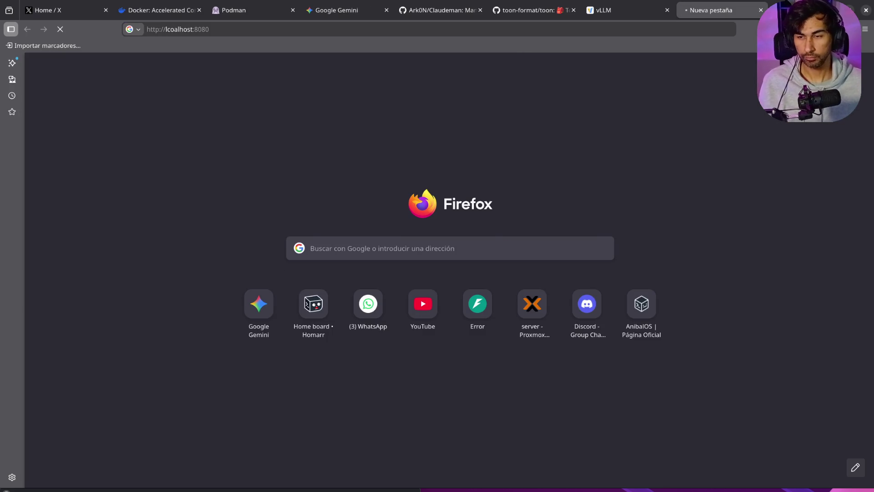
double_click(179, 29)
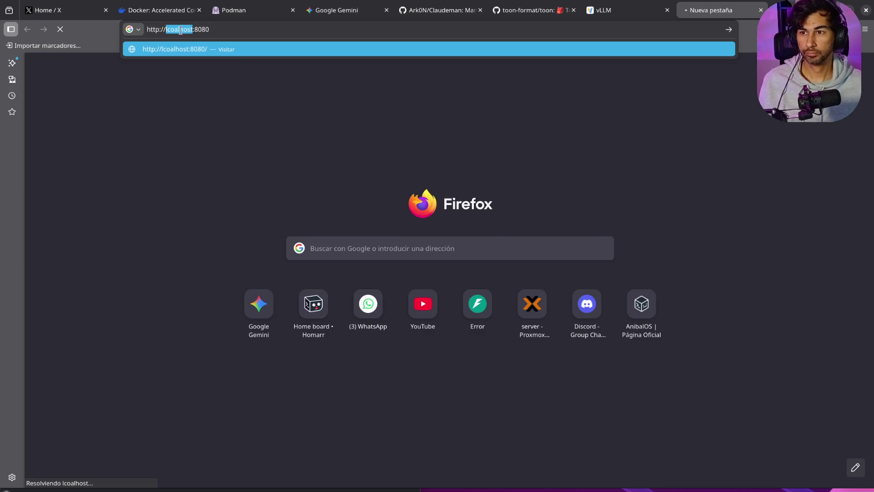
text(localhost)
key(Return)
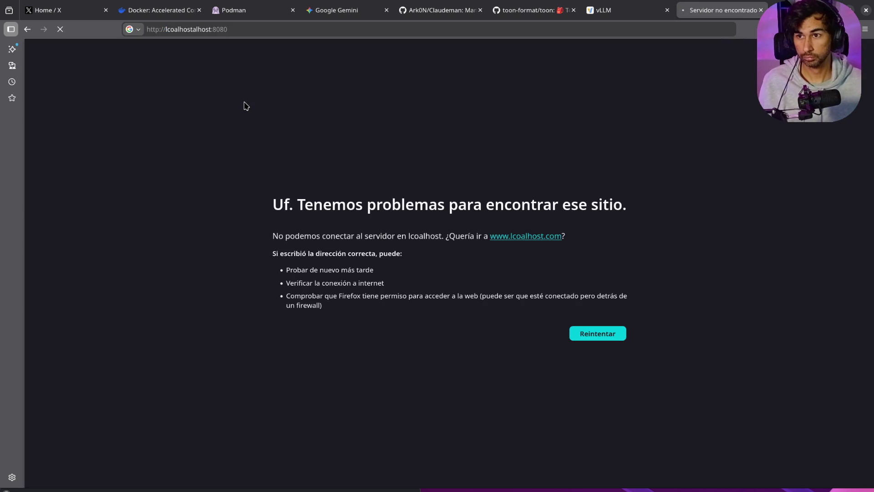
click(186, 29)
double_click(188, 29)
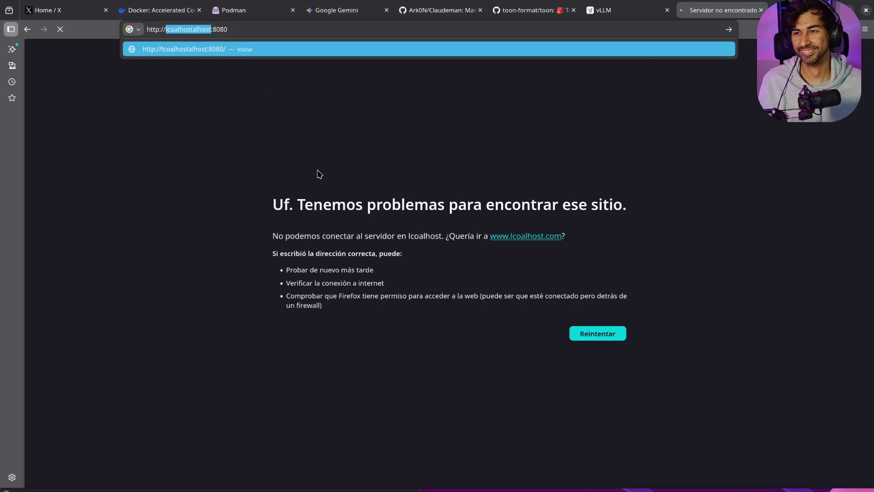
text(localhost)
key(Return)
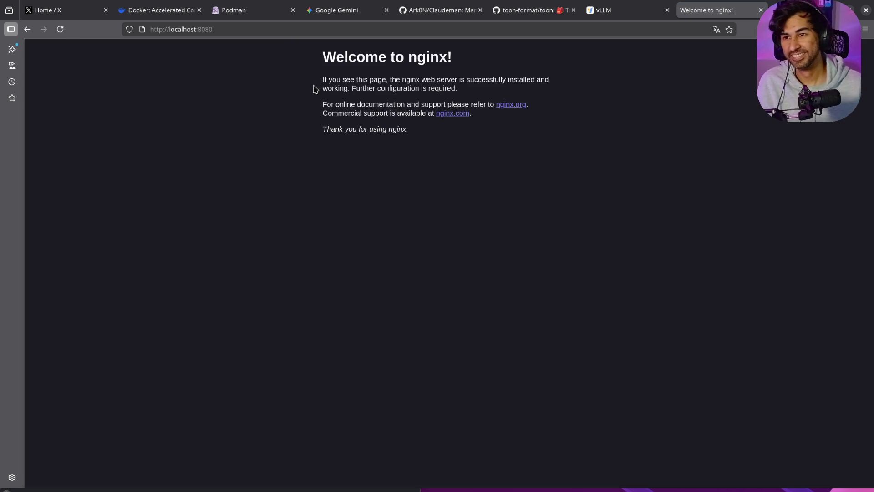
- Reload the nginx page, close the duplicate tab, and return to the terminal
middle_click(61, 30)
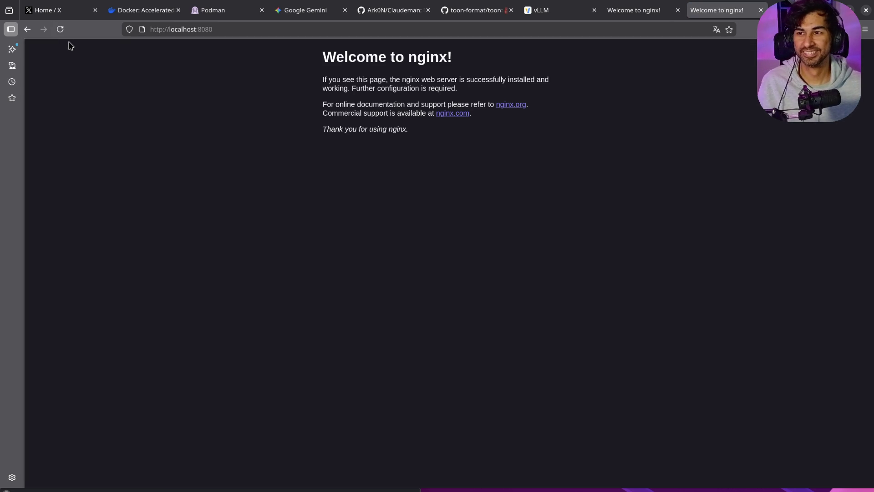
click(61, 30)
click(678, 10)
key(alt+Tab)
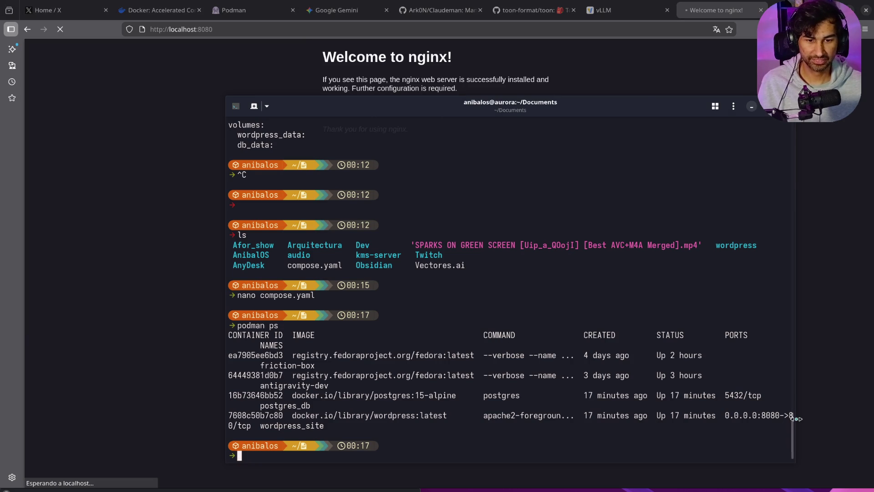
- Reposition the terminal, check running containers and wordpress_site logs in Podman Desktop, then view Firefox's Docker tab
drag(792, 423, 873, 424)
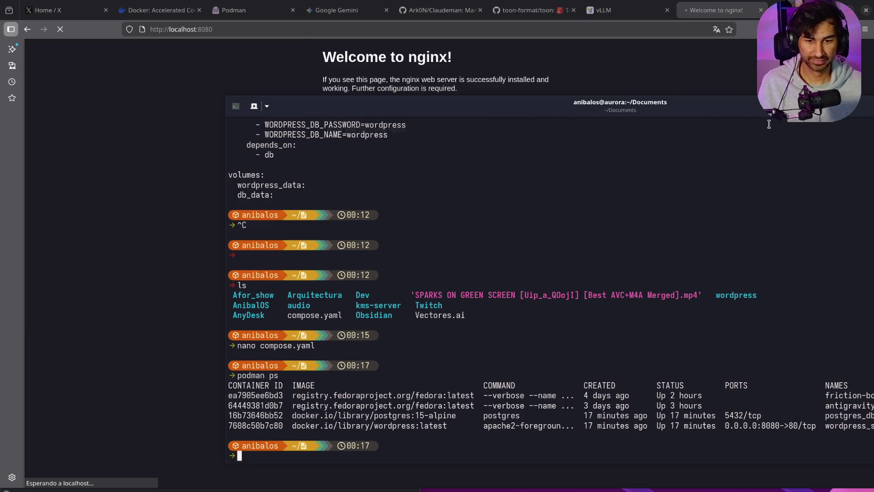
mouse_move(673, 107)
mouse_down()
mouse_move(454, 59)
mouse_move(502, 60)
mouse_up()
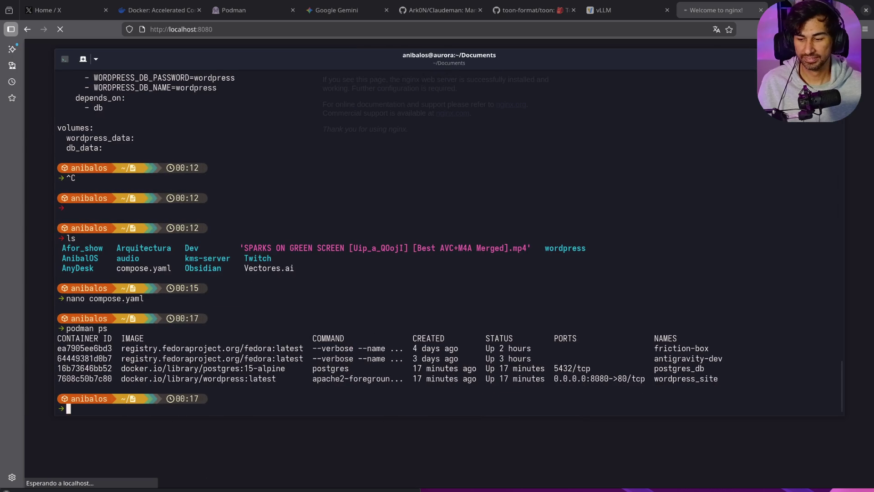
key(alt+Tab)
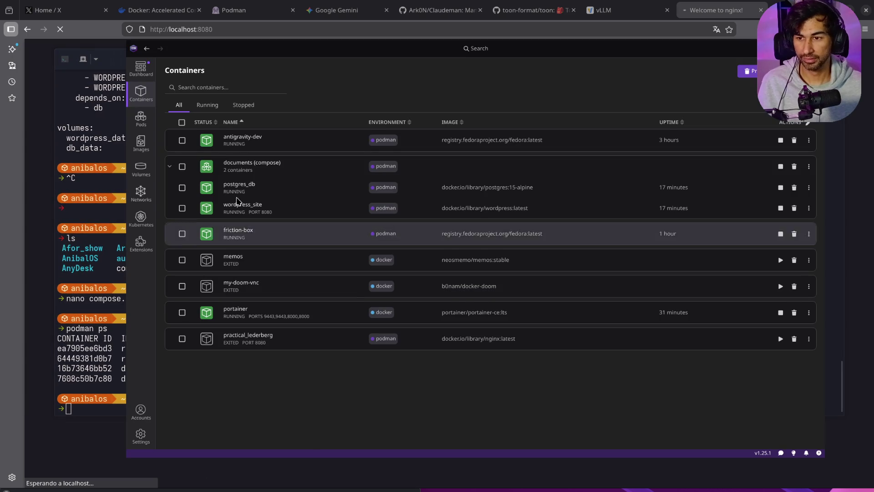
click(209, 106)
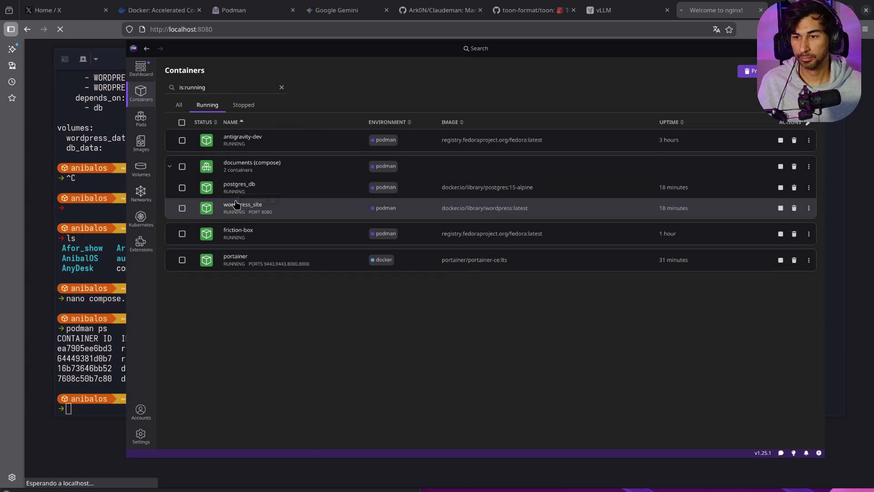
click(270, 213)
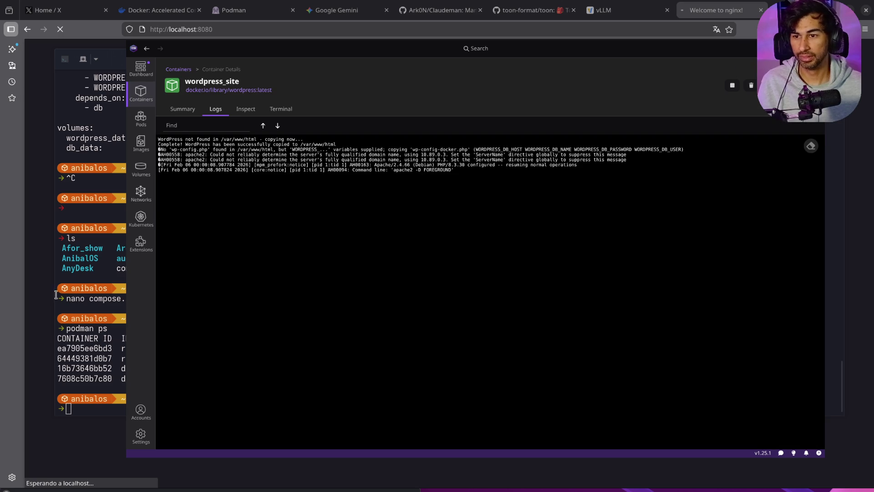
key(alt+Tab)
click(189, 13)
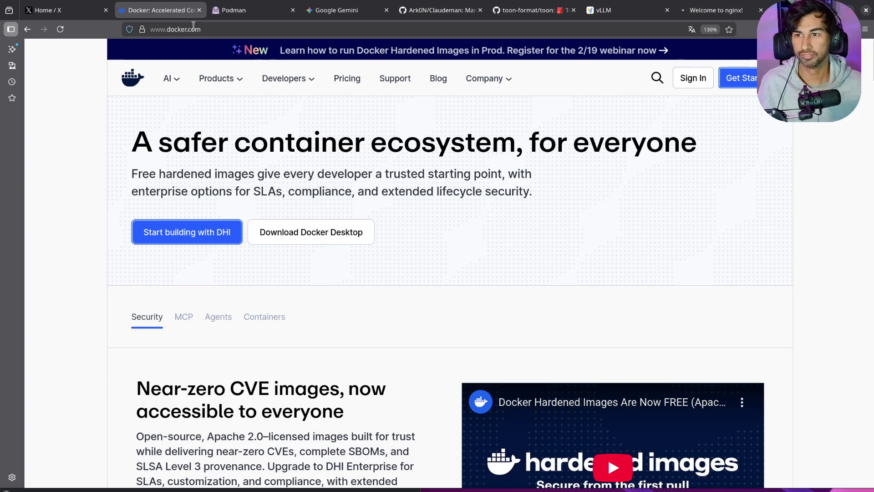
- Reload the localhost:8080 tab, which still shows the Welcome to nginx! page
click(703, 10)
click(490, 29)
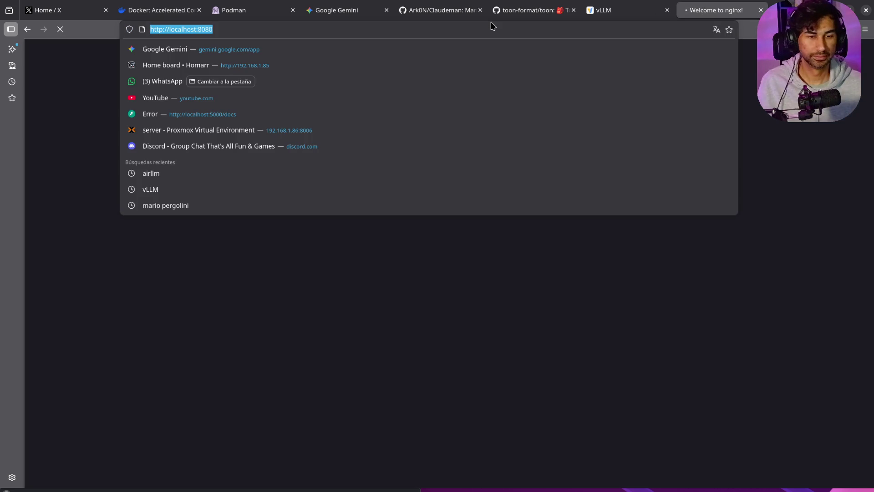
key(Return)
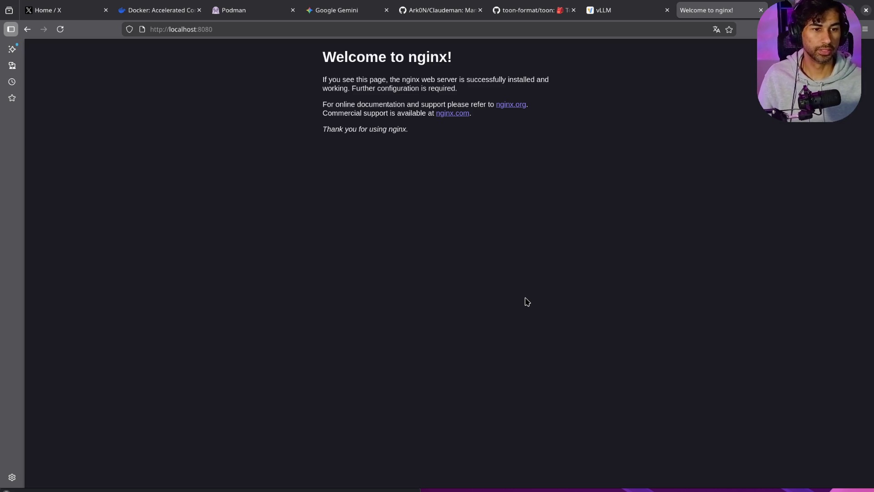
click(62, 34)
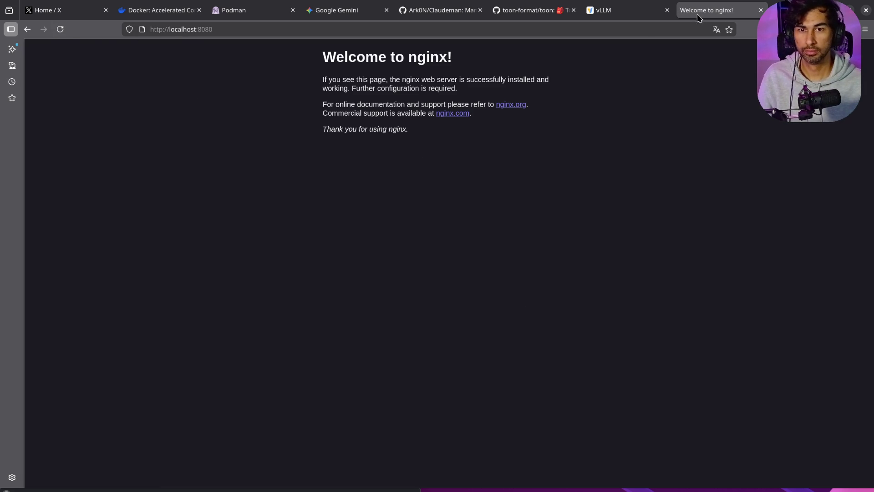
click(318, 29)
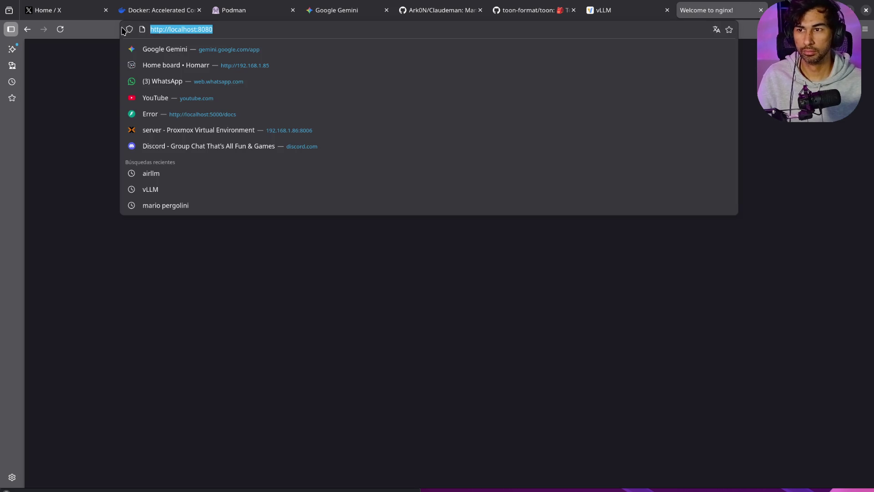
- Close the nginx tab and load localhost:8080 in a new private window
click(760, 10)
click(865, 29)
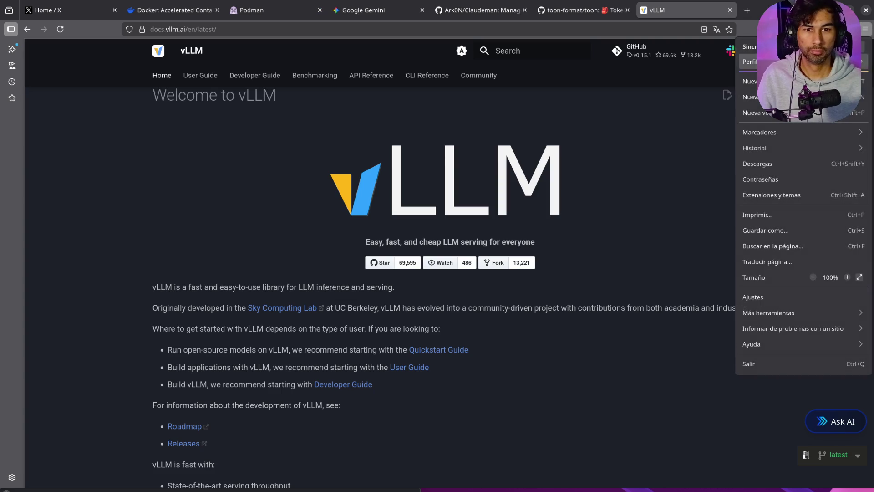
click(755, 112)
key(ctrl+v)
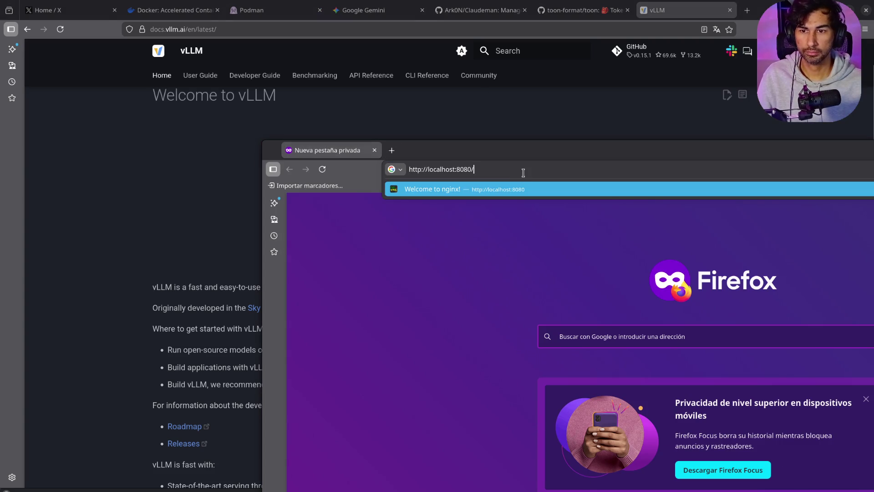
key(Return)
- Move the private window up and left, then cycle windows back to the terminal
mouse_move(522, 157)
mouse_down()
mouse_move(318, 96)
mouse_move(302, 61)
mouse_up()
key(alt+Tab)
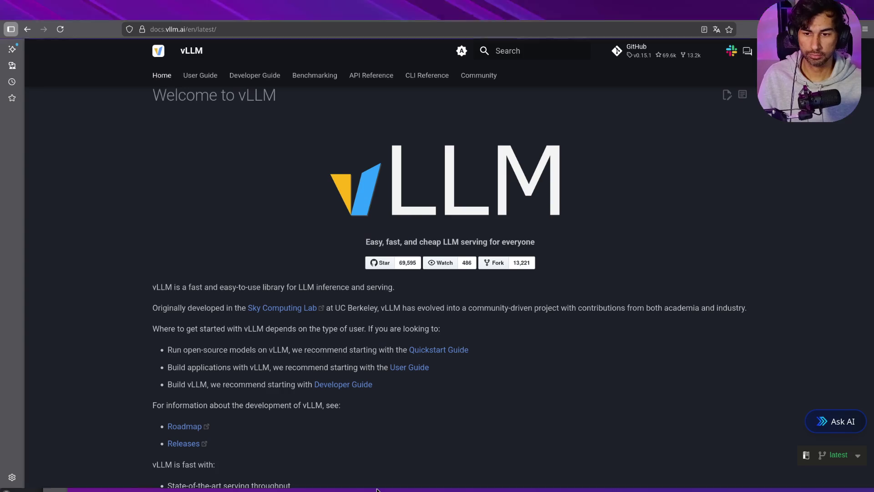
key(alt+Tab)
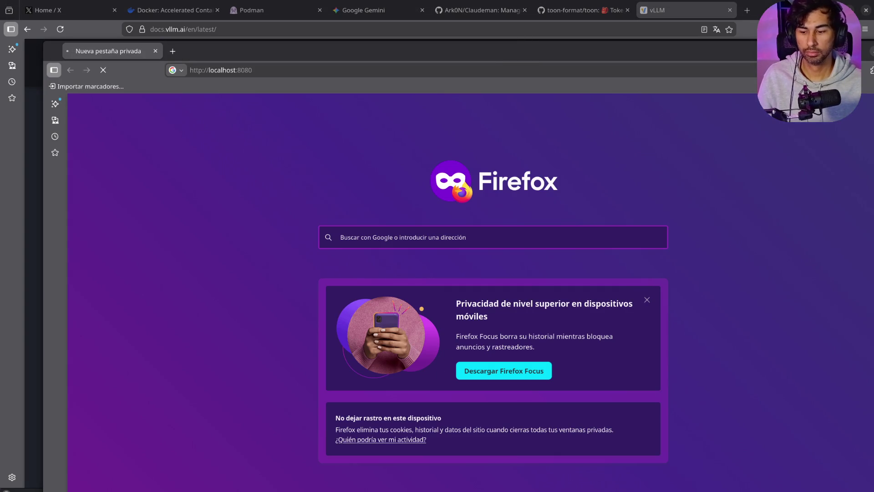
key(alt+Tab)
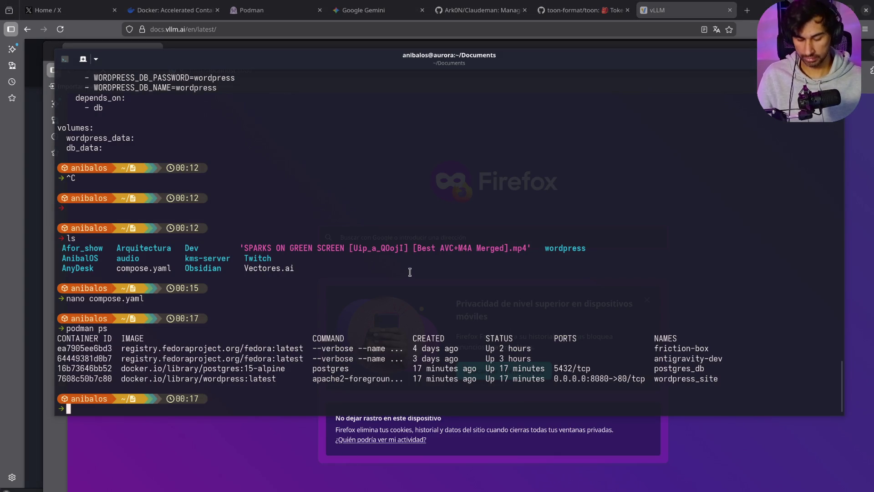
- Clear the terminal and run 'podman logs wordpress_site', pasting the name from tab completion
key(ctrl+l)
text(dpodman)
key(BackSpace)
key(BackSpace)
key(BackSpace)
text(po)
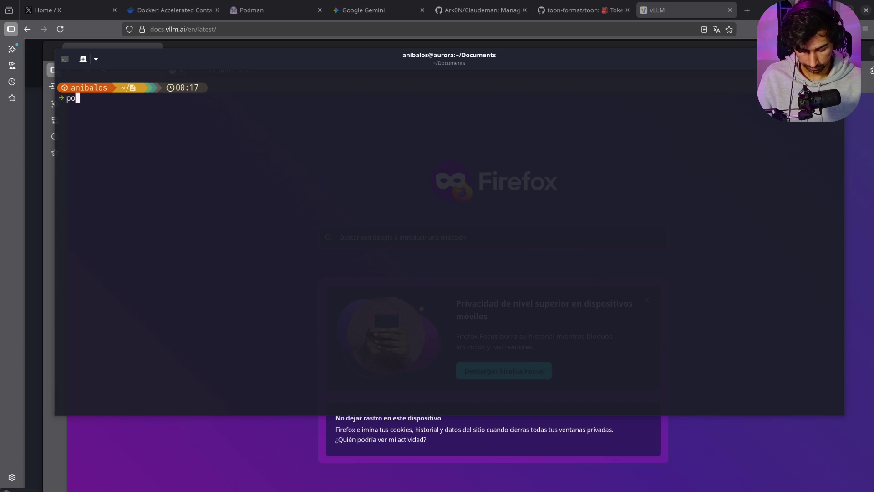
text(dman logs)
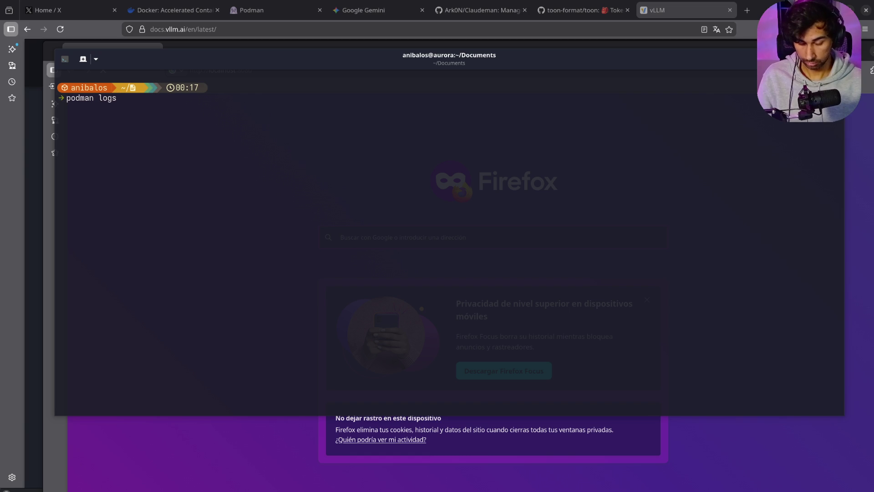
key(Tab)
key(Tab)
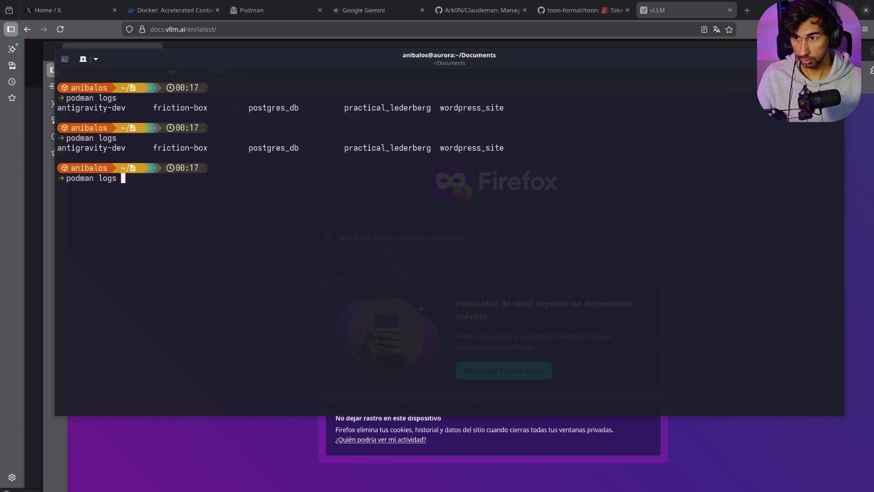
double_click(464, 147)
key(super+c)
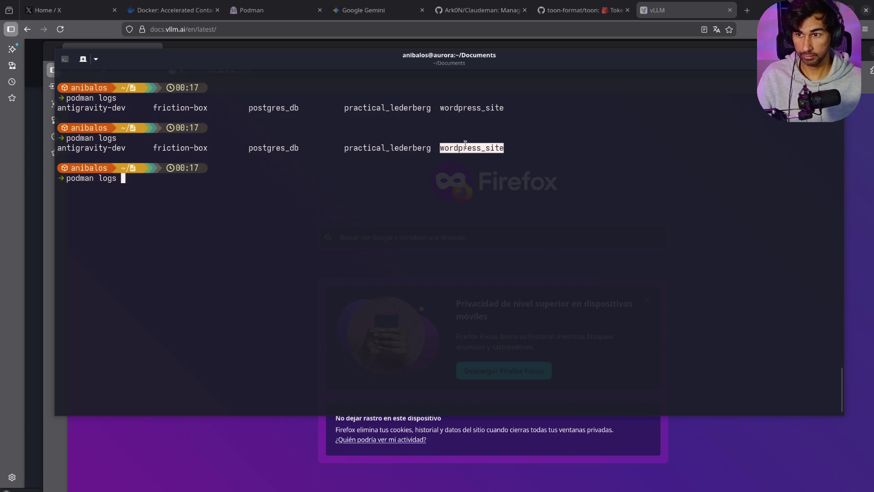
right_click(456, 184)
click(313, 209)
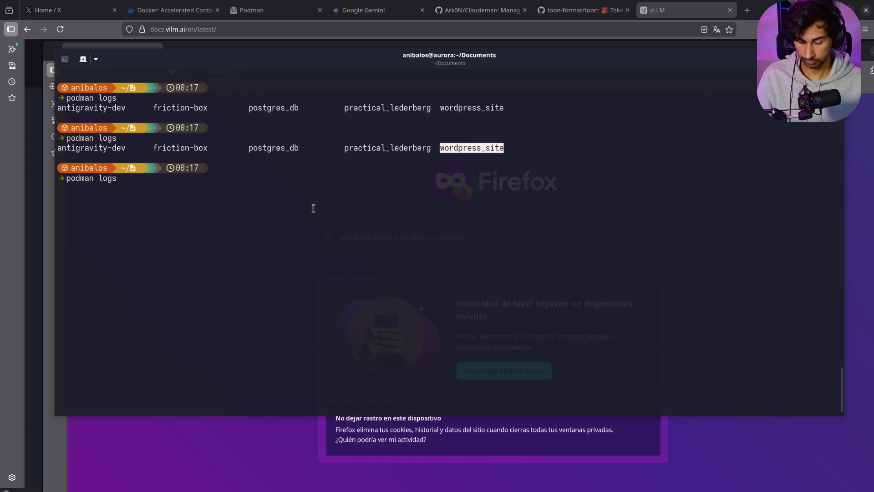
middle_click(313, 208)
key(Return)
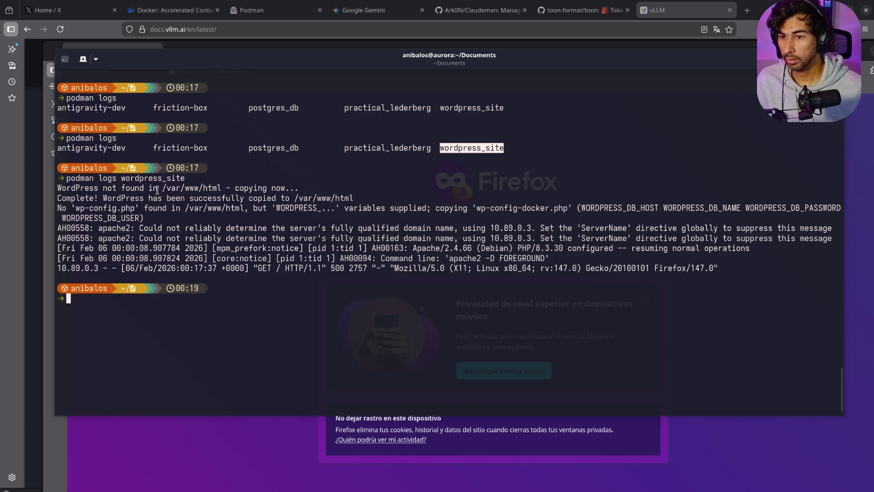
- Inspect the log lines about wp-config.php, the database variables, and the final 500 response
click(256, 187)
drag(72, 208, 132, 211)
triple_click(133, 210)
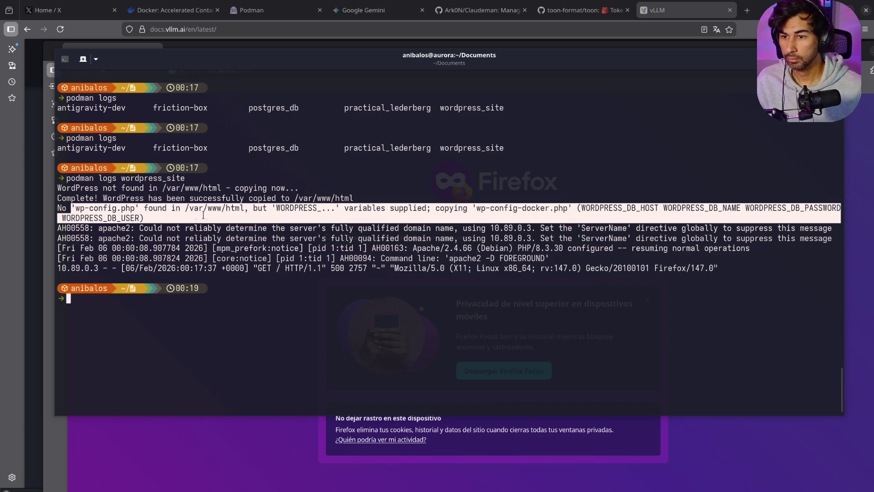
click(381, 211)
drag(415, 209, 592, 217)
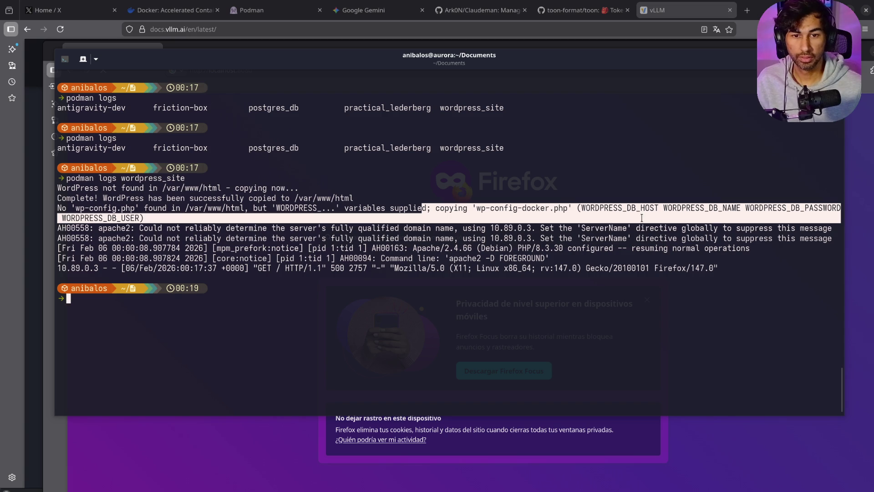
click(755, 215)
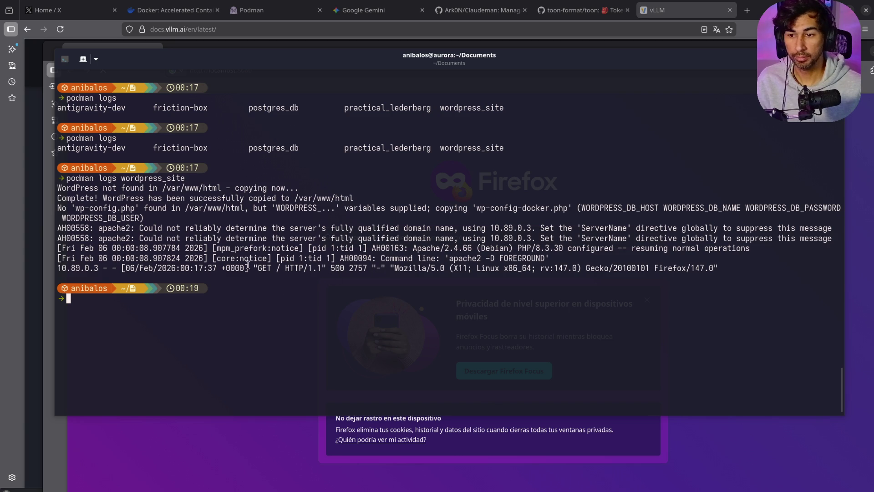
drag(248, 268, 398, 268)
- Glance at the private window, then start typing 'podman compose down' in the terminal
key(F12)
click(260, 69)
key(F12)
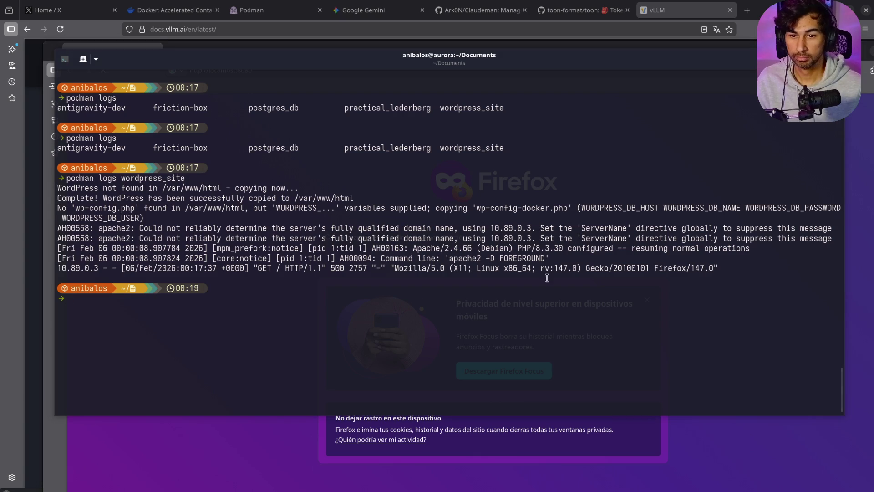
text(docker compos)
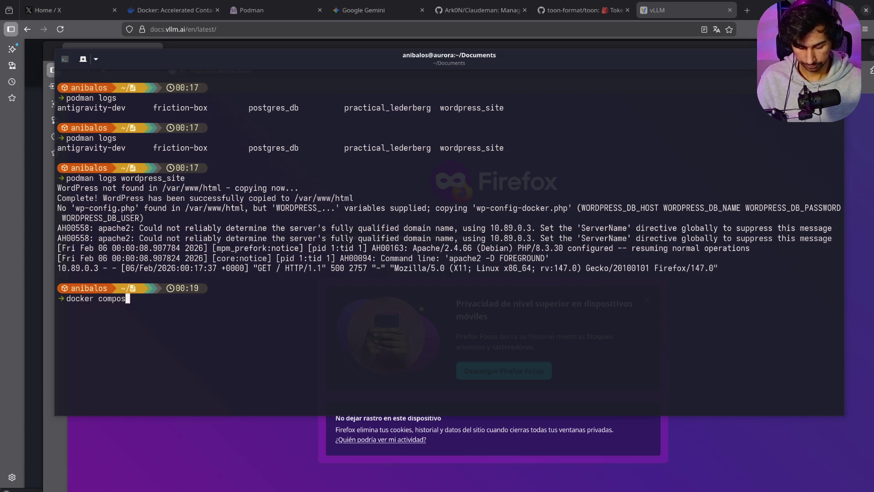
key(BackSpace)
key(BackSpace)
key(BackSpace)
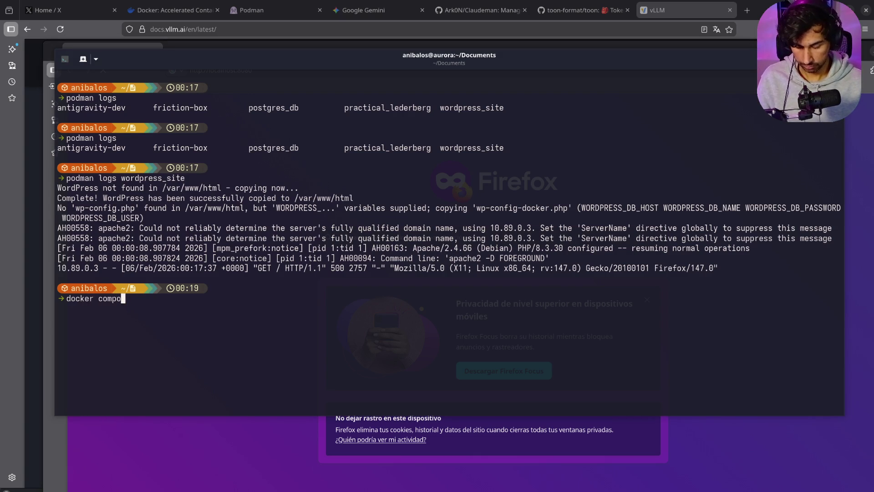
key(BackSpace)
key(BackSpace)
text(podman co)
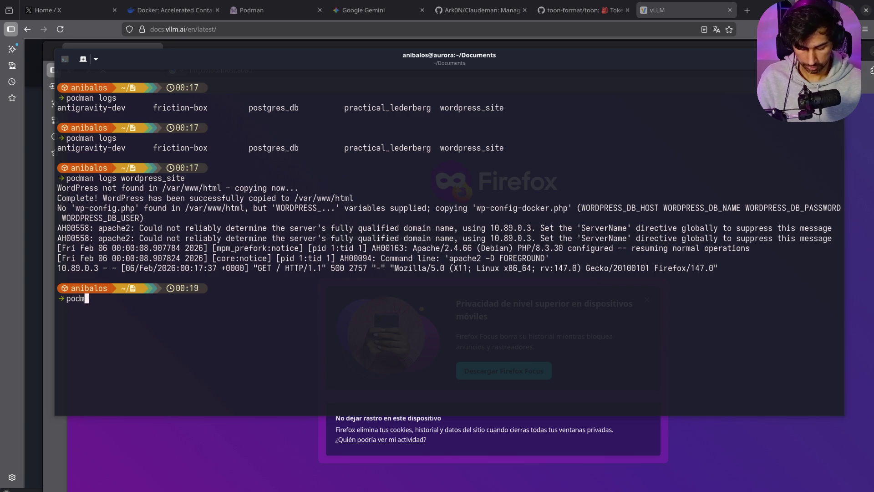
text(mpose )
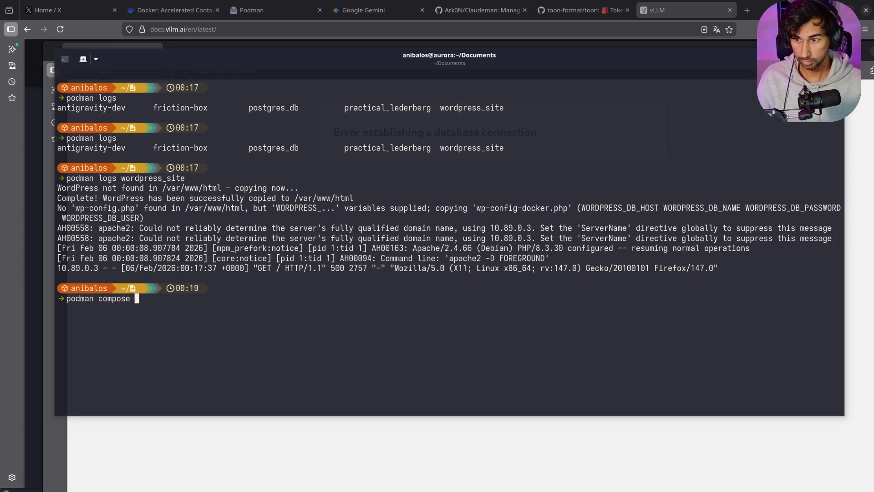
text(down)
- Reload localhost:8080 in the private window to recheck the page
click(625, 439)
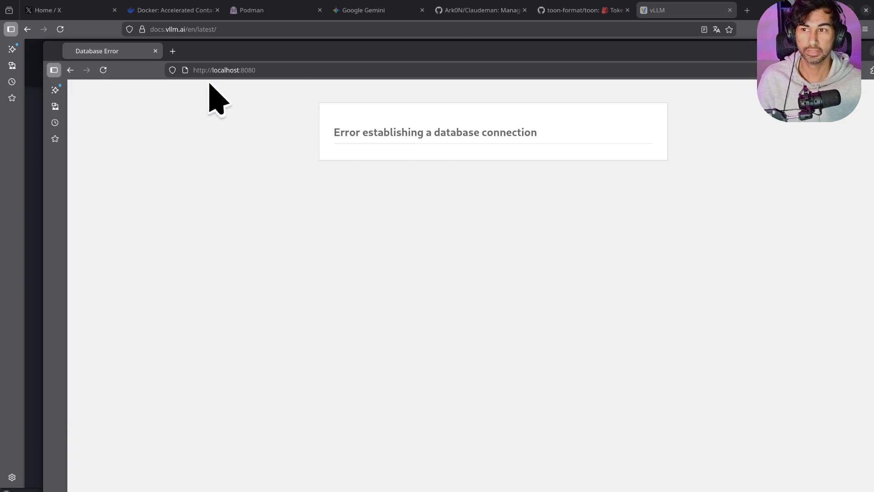
click(104, 71)
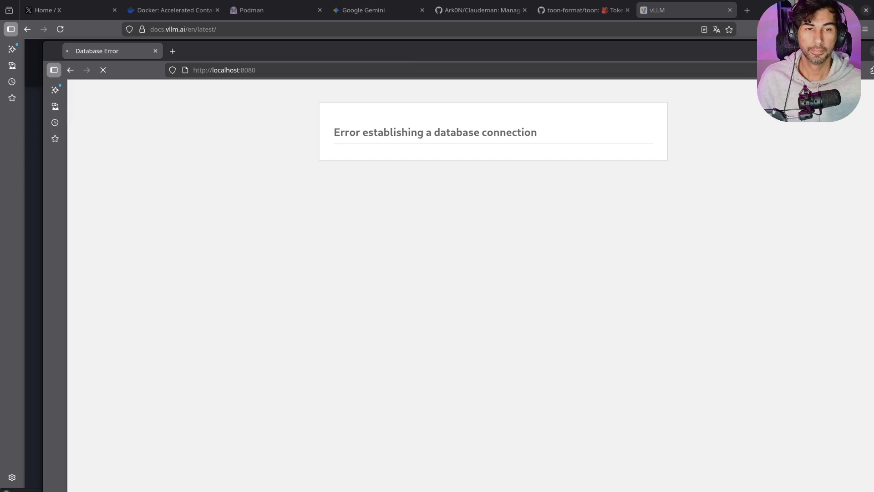
key(F12)
- Run 'podman restart wordpress_site', pasting the container name copied from the output
key(BackSpace)
key(BackSpace)
key(BackSpace)
key(BackSpace)
key(BackSpace)
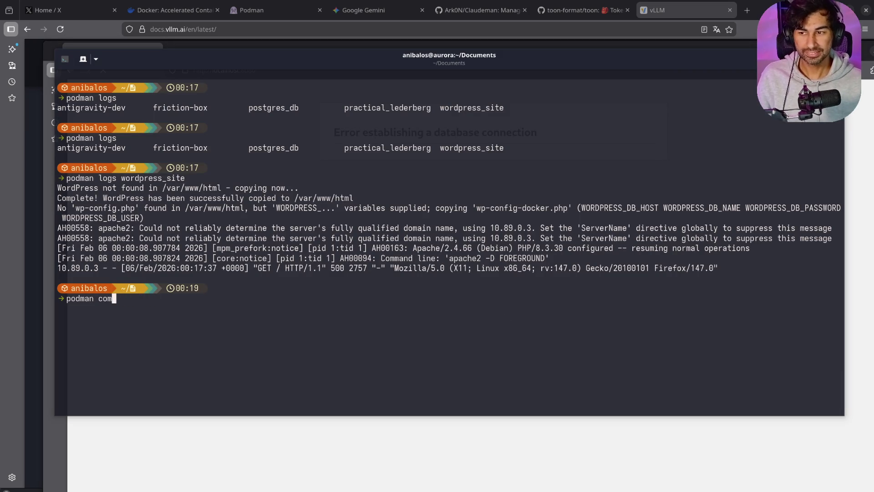
text(rea)
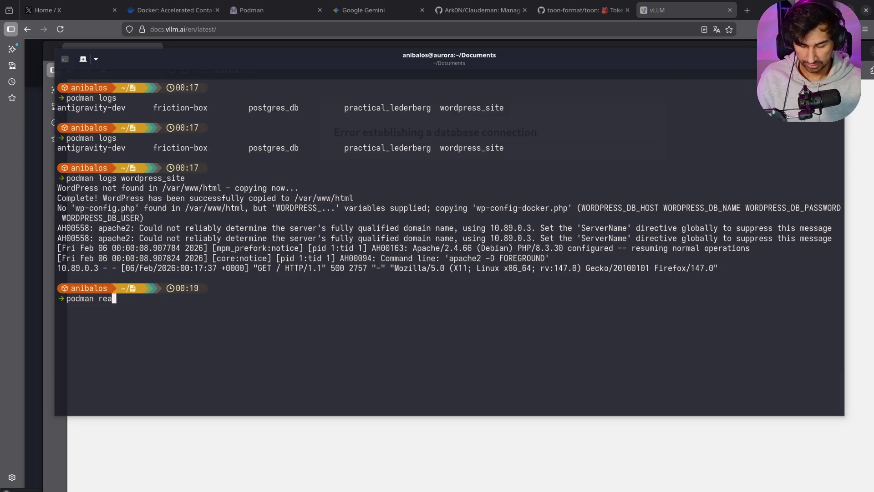
key(BackSpace)
key(BackSpace)
text(estart)
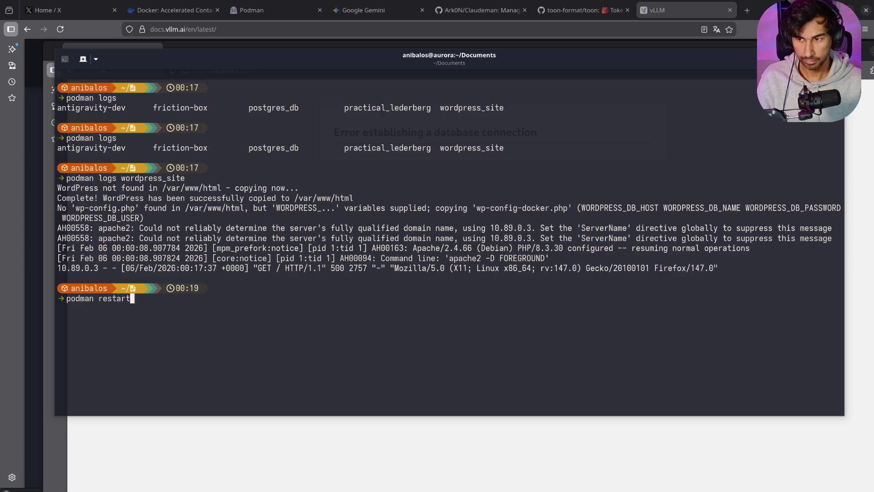
double_click(474, 145)
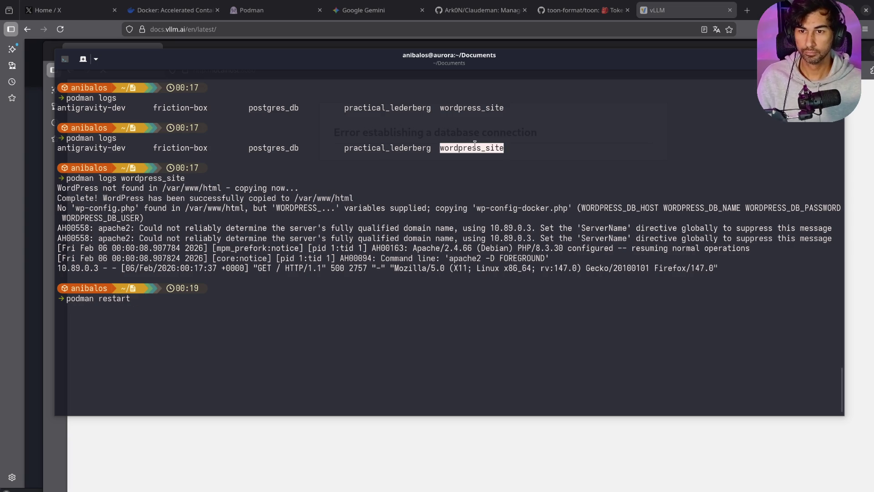
right_click(474, 145)
click(489, 177)
right_click(328, 331)
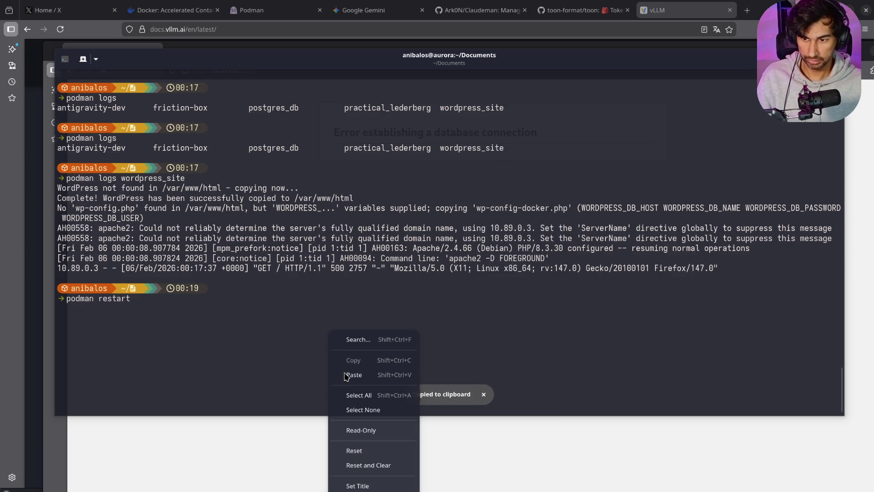
click(351, 375)
key(Return)
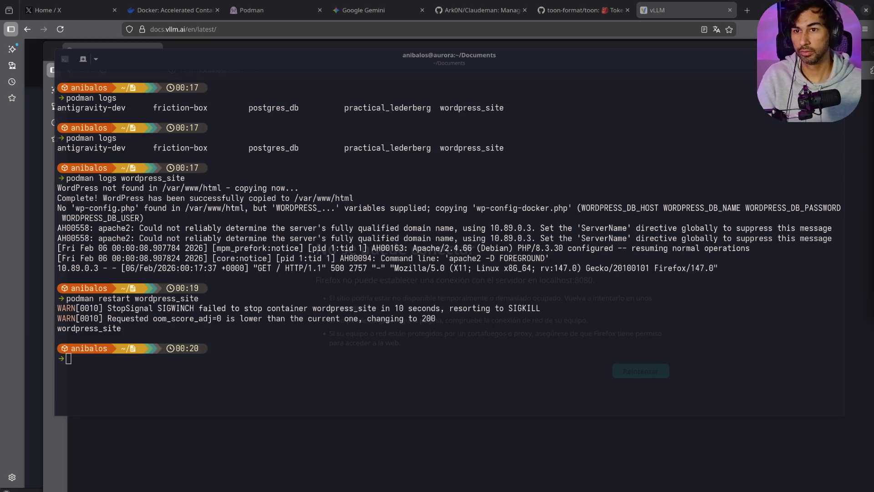
- Retry localhost:8080 in the browser, which still cannot connect
click(49, 304)
click(45, 303)
click(268, 72)
key(Return)
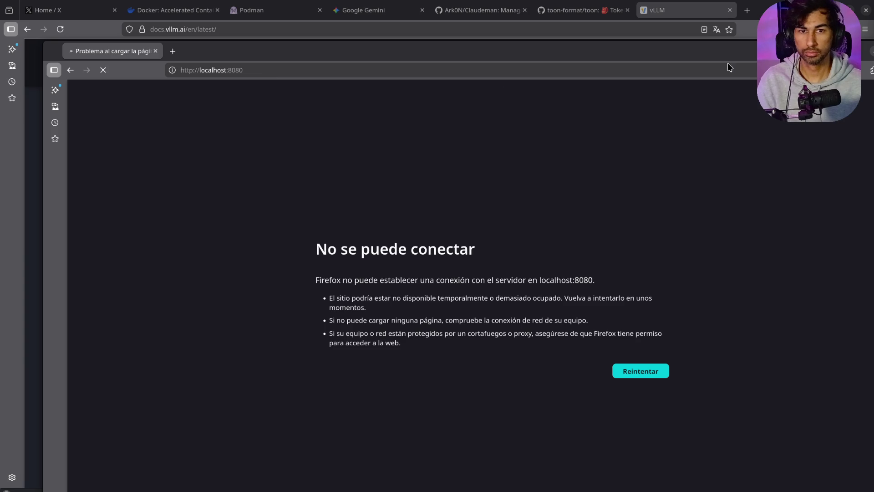
- Open the Distrobox website in a new tab and dismiss the translation offer
click(747, 10)
text(distrobox.it/)
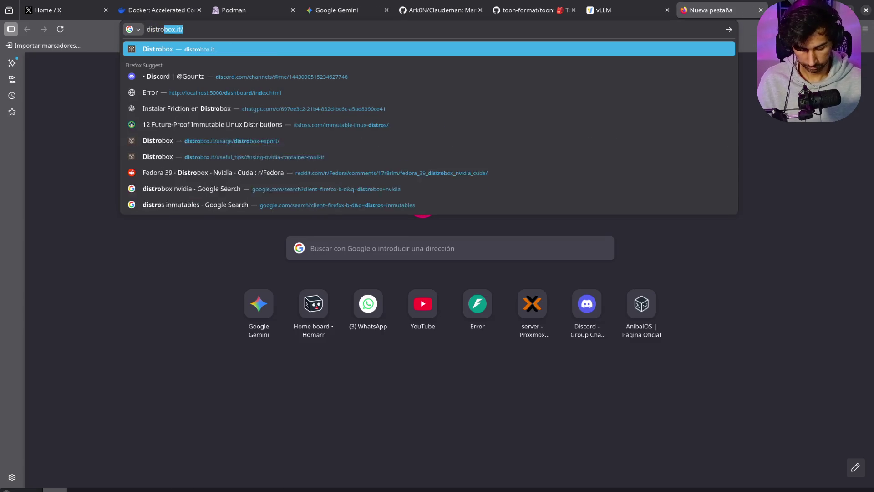
key(Return)
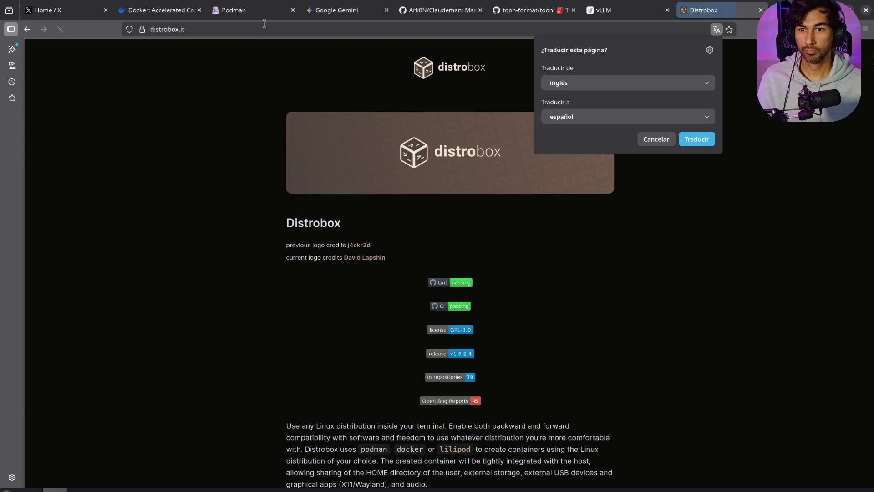
click(444, 31)
key(Escape)
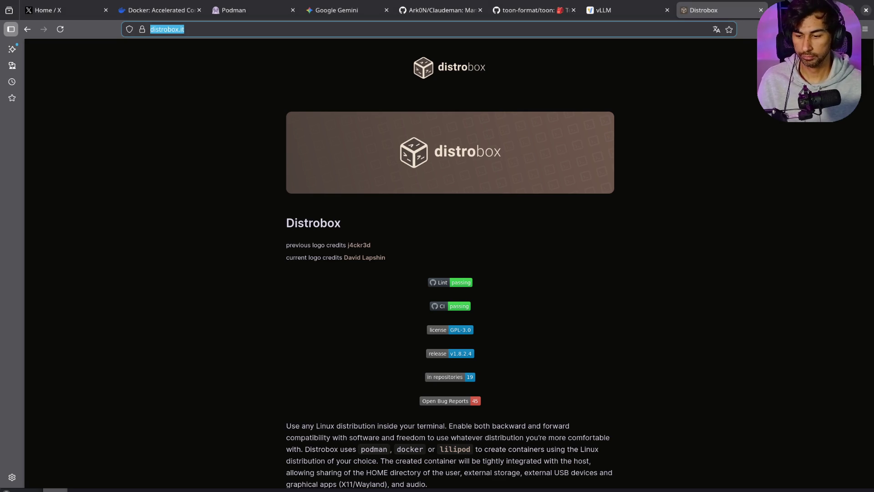
- Run 'podman ps' in the drop-down terminal, then hide it to return to Firefox
key(alt+Tab)
key(alt+Tab)
key(Tab)
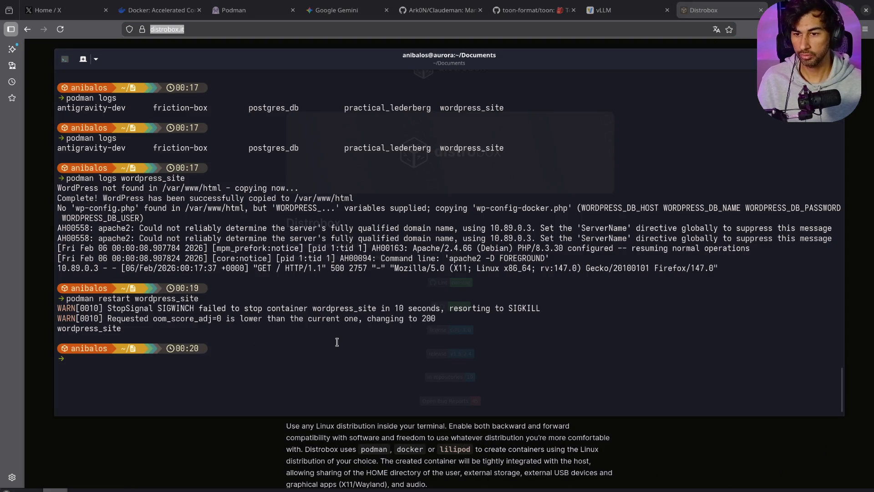
key(Up)
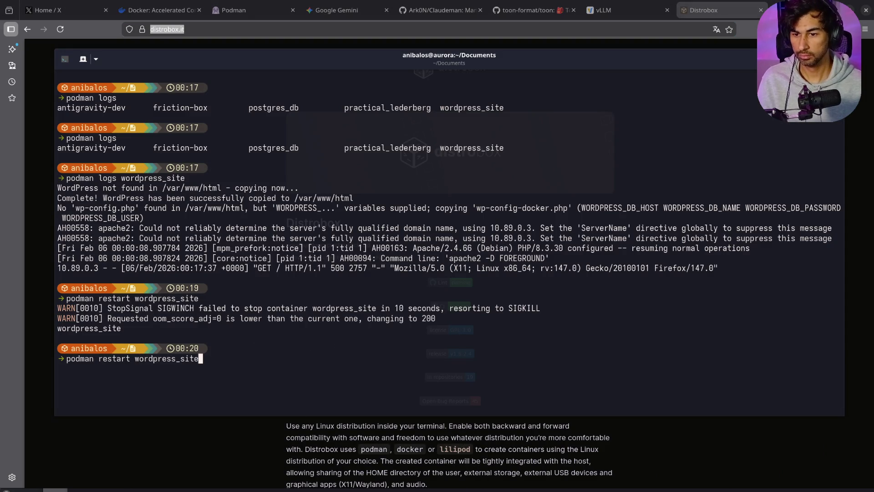
key(ctrl+u)
text(podman ps)
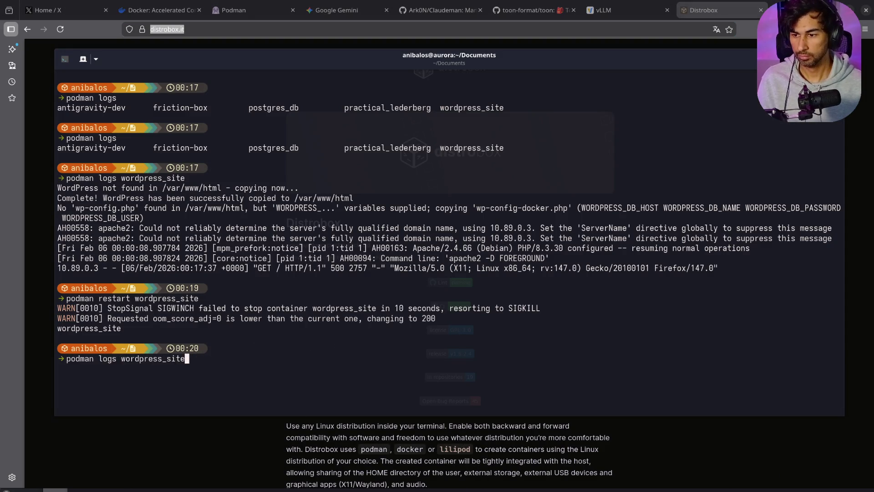
key(Return)
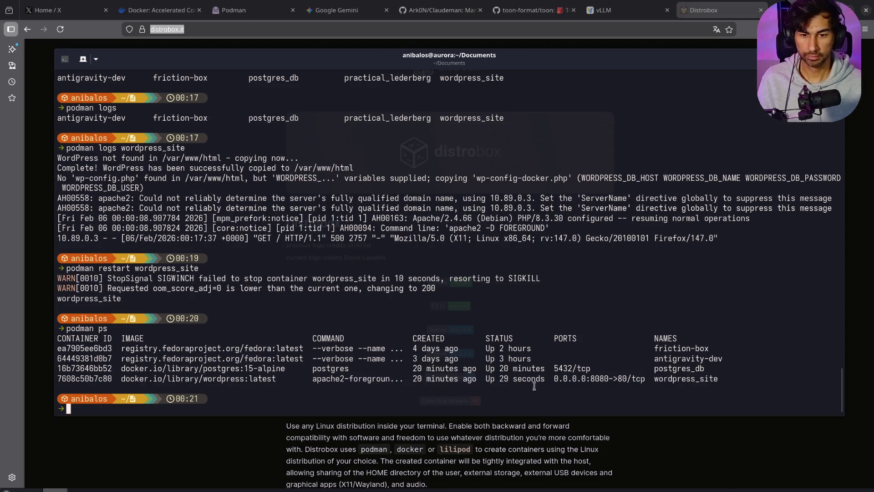
key(F12)
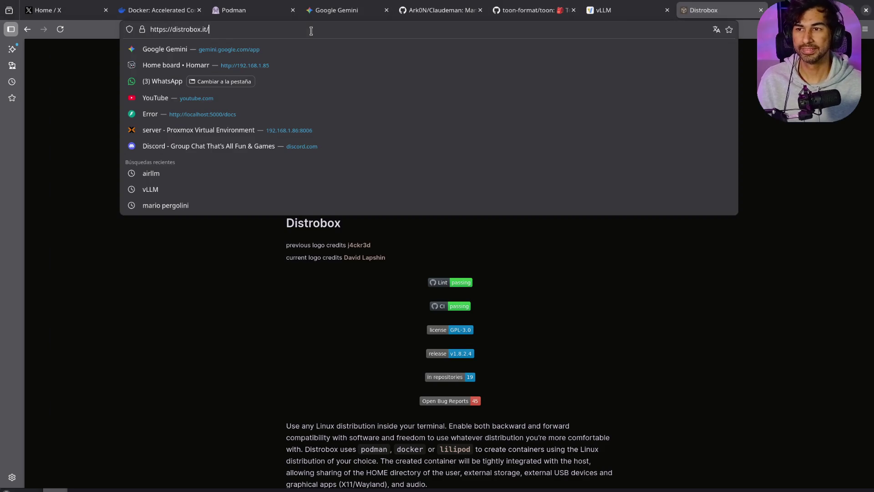
- Open localhost:8080 in a new tab and reload it
key(ctrl+t)
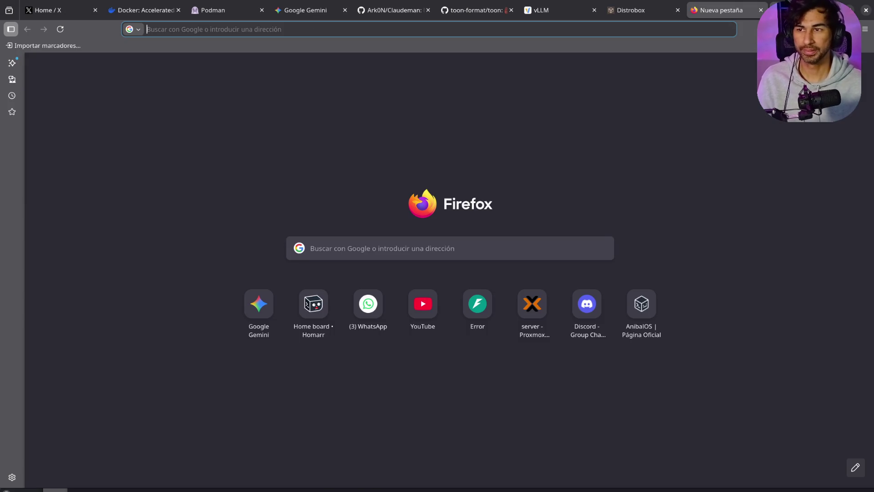
text(localhost)
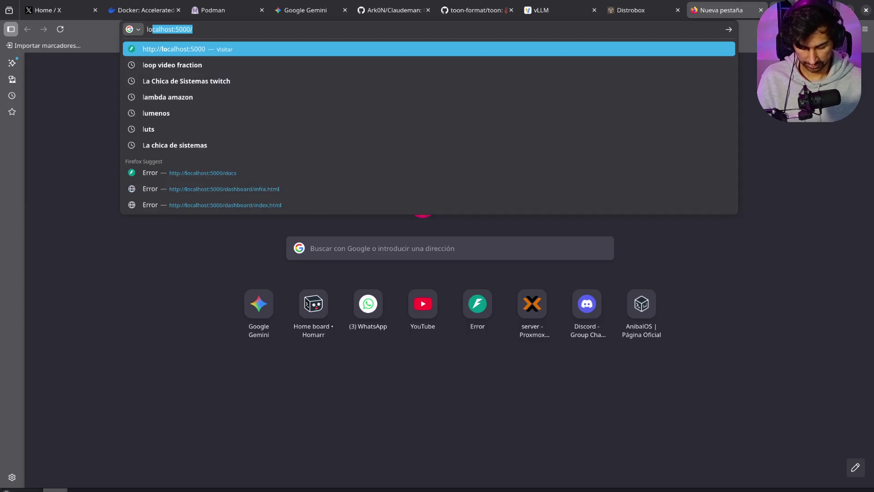
text(:8080)
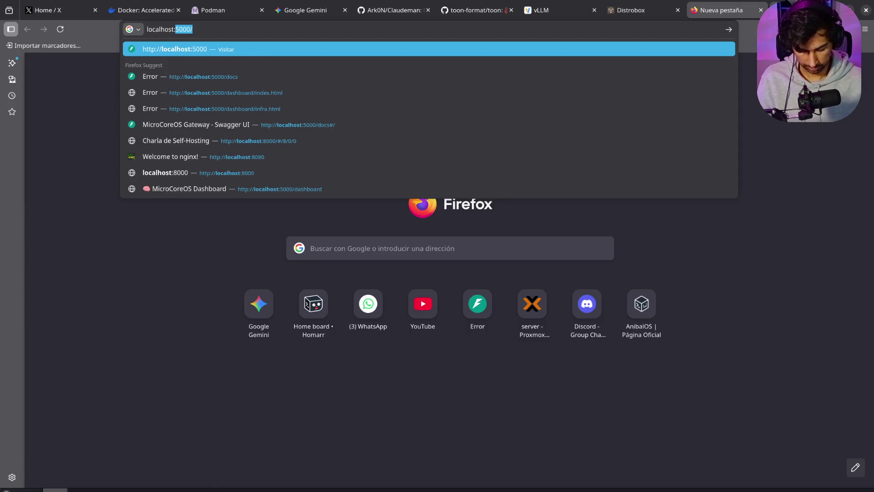
key(Return)
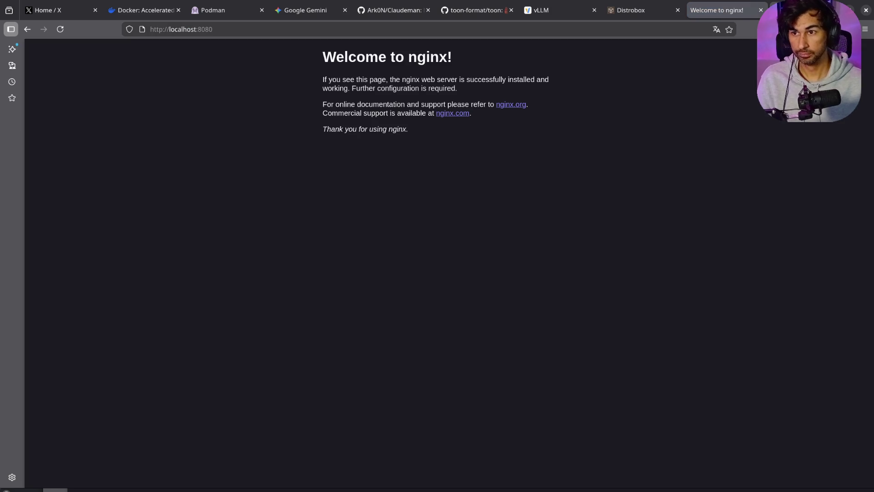
click(63, 30)
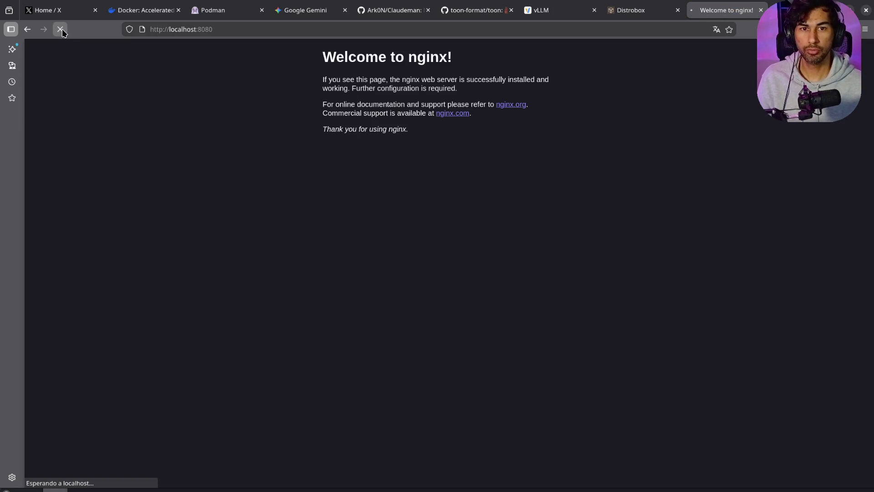
- Run 'podman compose down' in the terminal and clear the screen
key(alt+Tab)
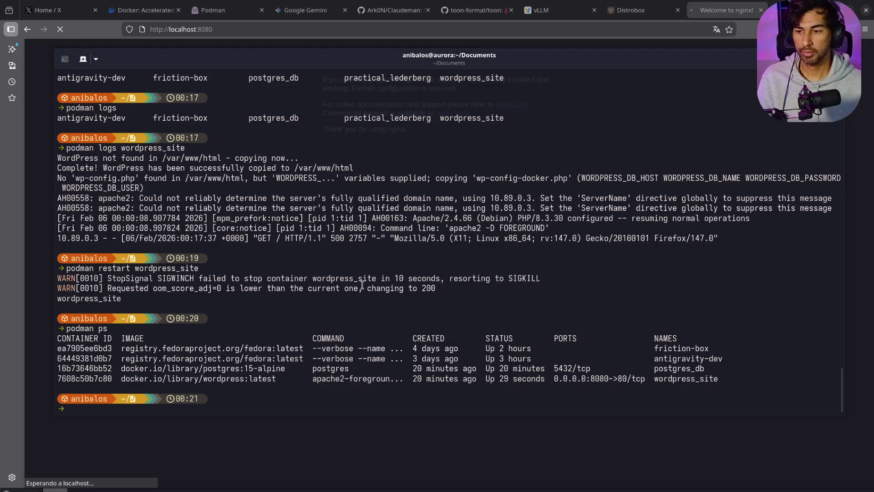
text(podman com)
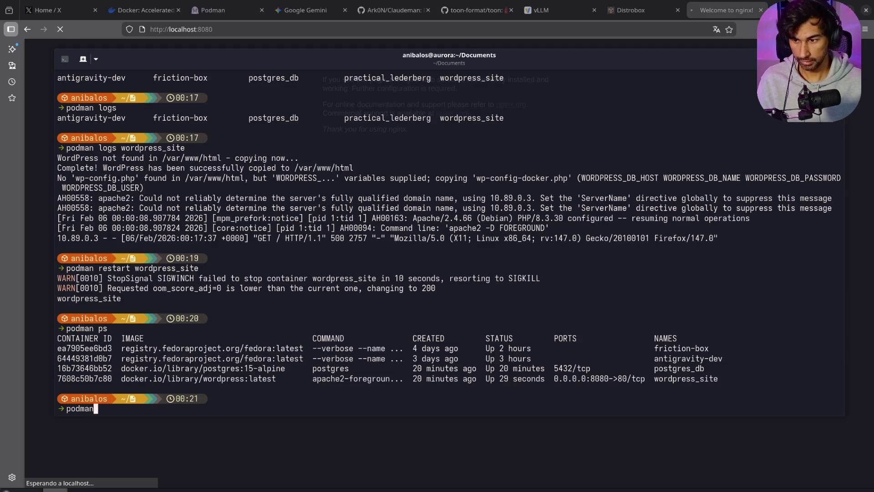
text(pose down)
key(Return)
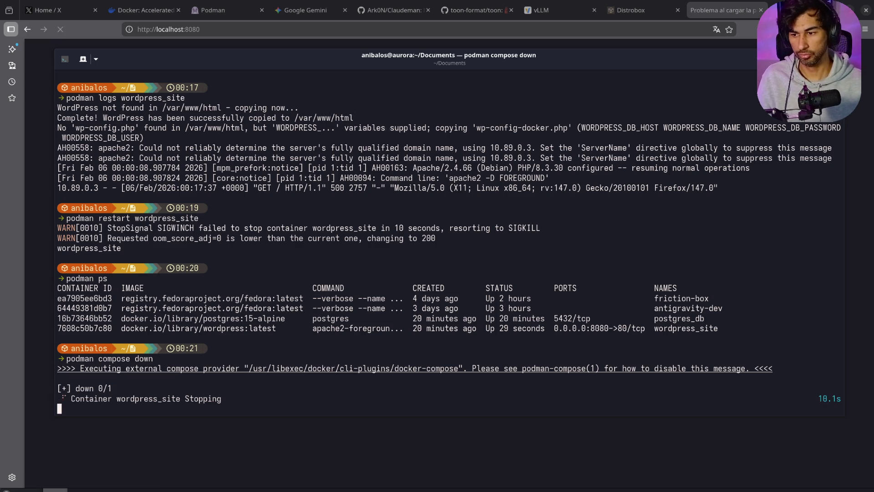
key(ctrl+l)
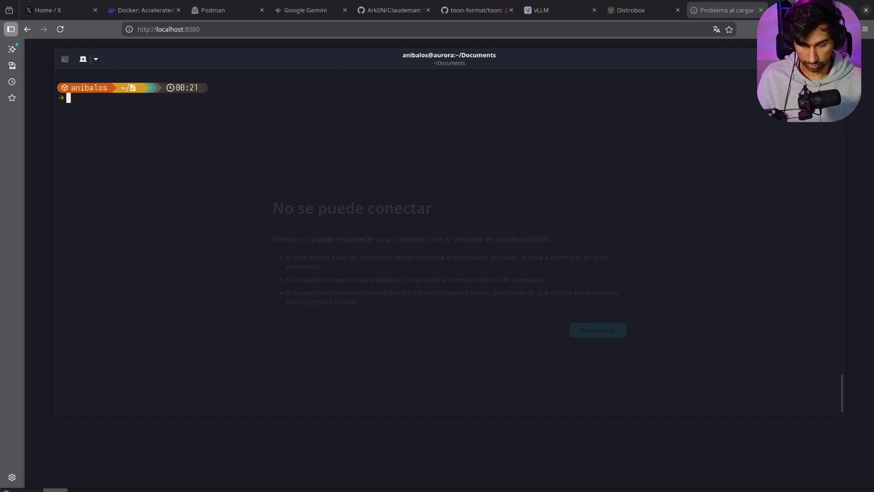
- Run 'docker compose up' and scroll back through the postgres_db and wordpress_site startup logs
text(docker compose up)
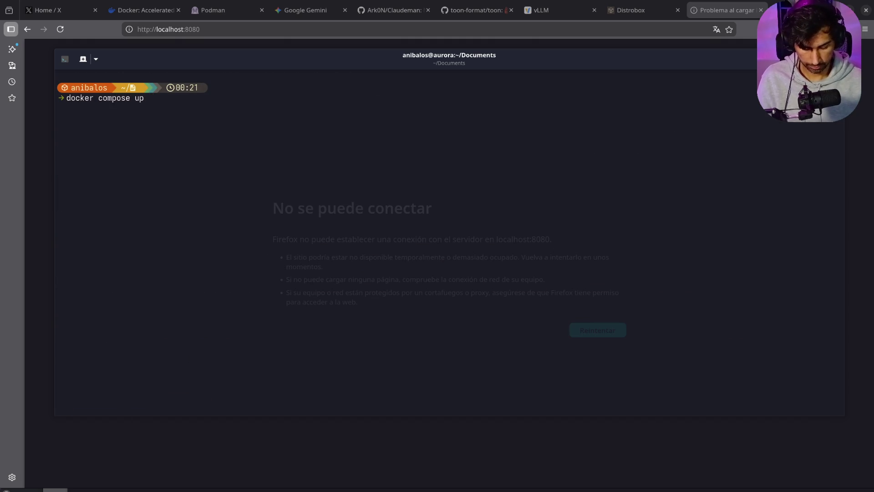
key(Return)
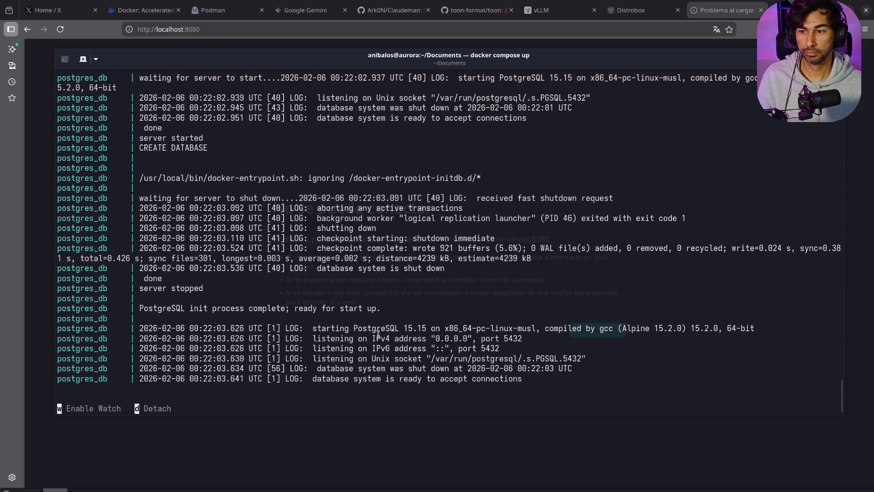
scroll(279, 321, up, 10)
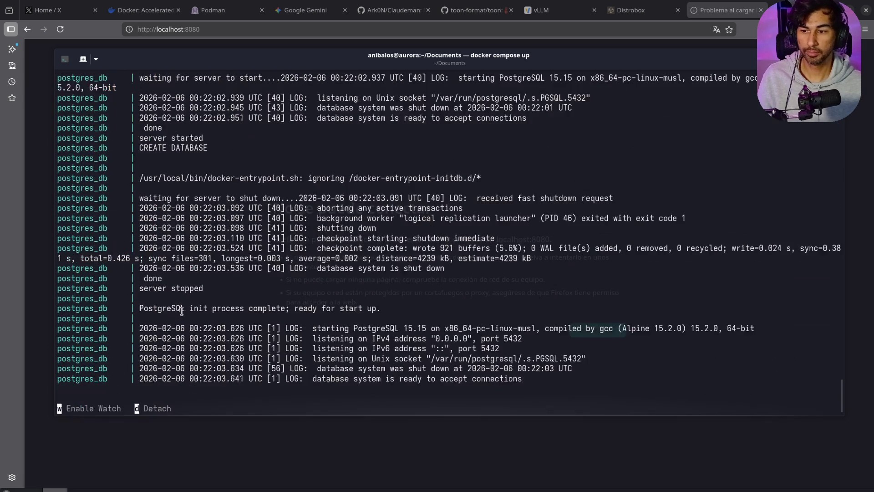
scroll(181, 306, up, 5)
scroll(181, 306, up, 7)
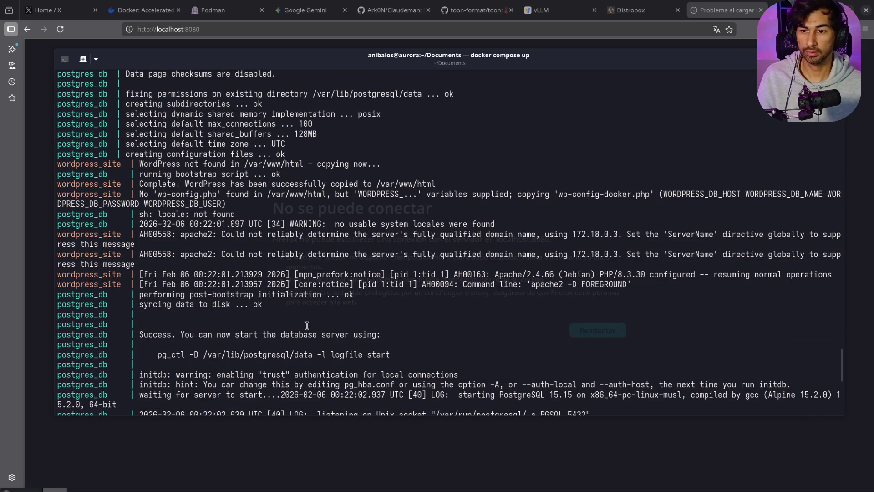
key(alt+Tab)
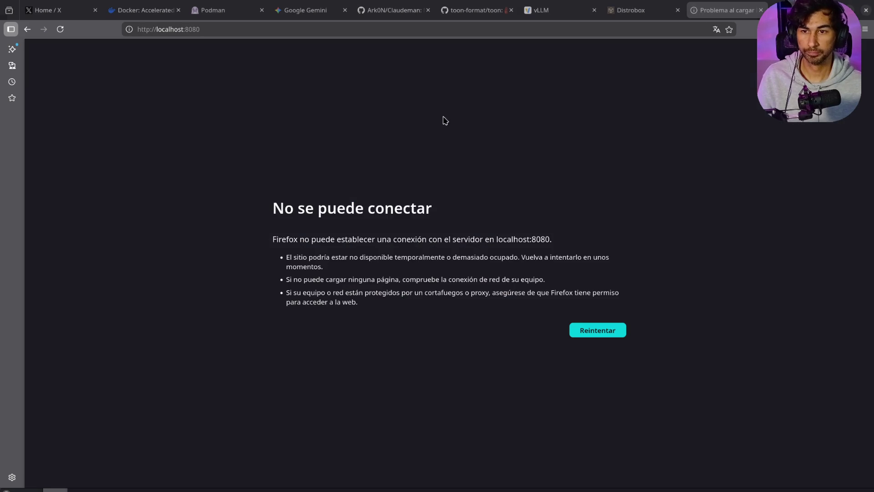
- Reload localhost:8080, then reopen the 'Docker vs. Podman: Key Differences' chat from Gemini's saved chats
click(59, 30)
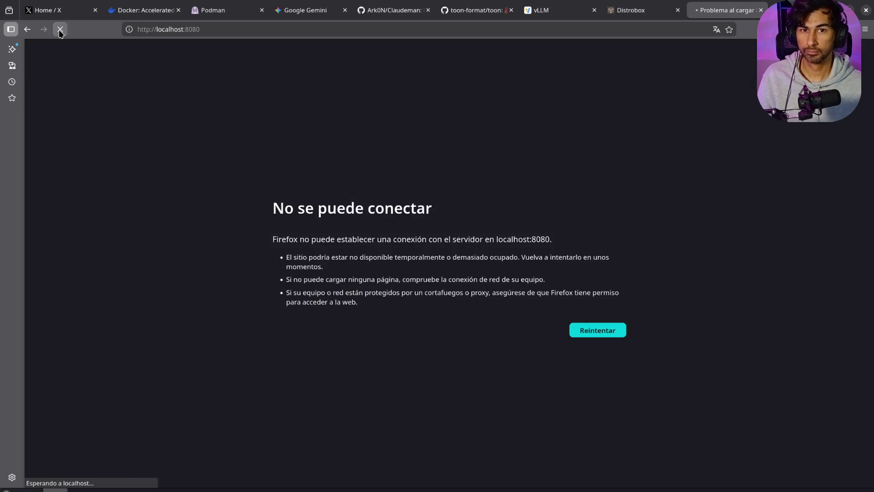
click(213, 30)
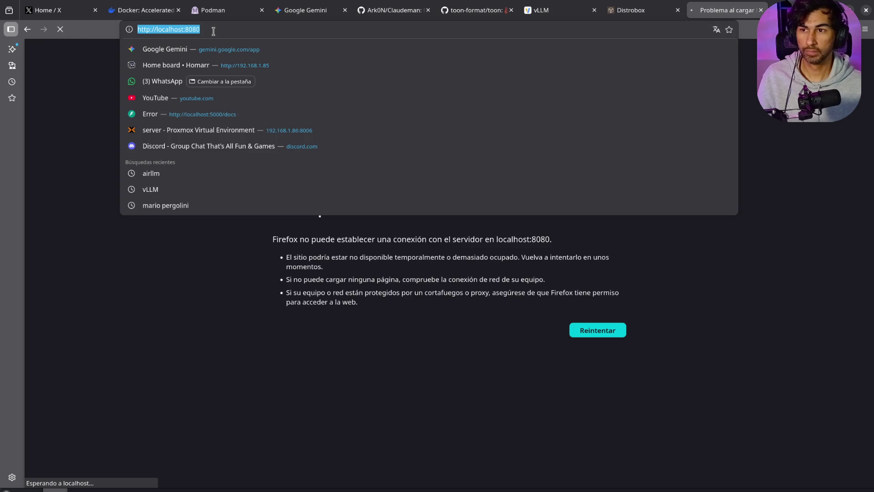
click(248, 30)
click(307, 14)
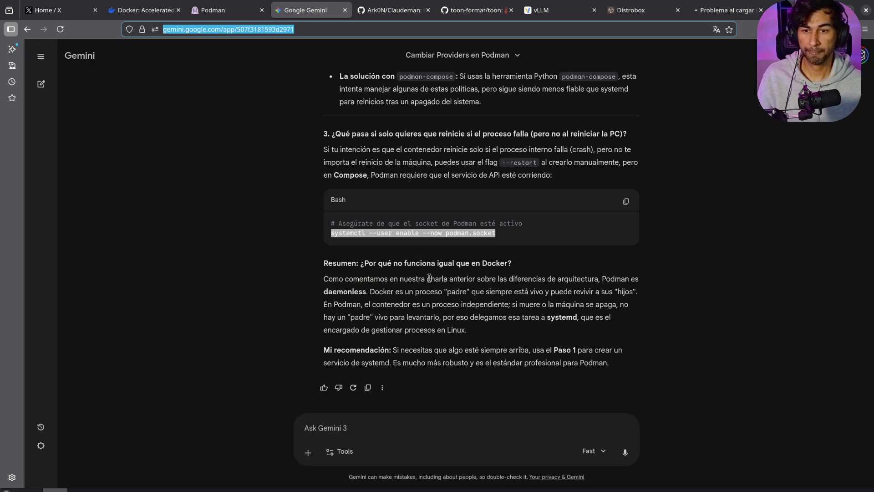
scroll(429, 277, up, 15)
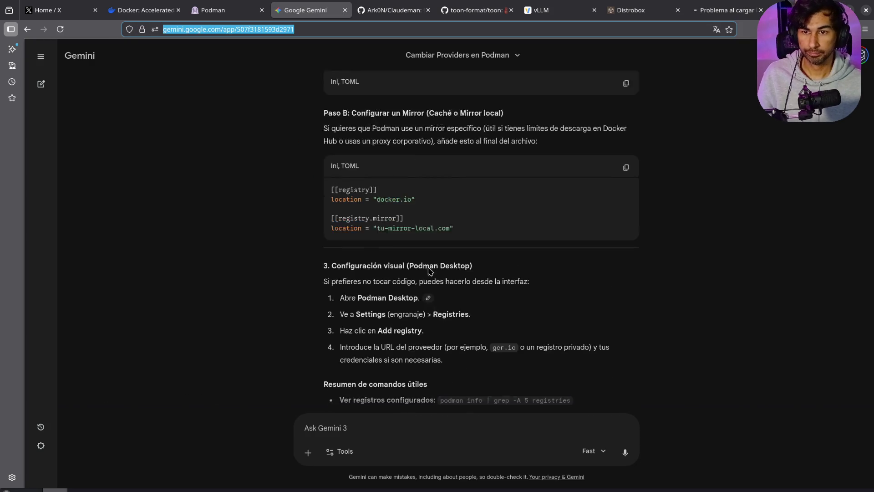
scroll(429, 271, up, 10)
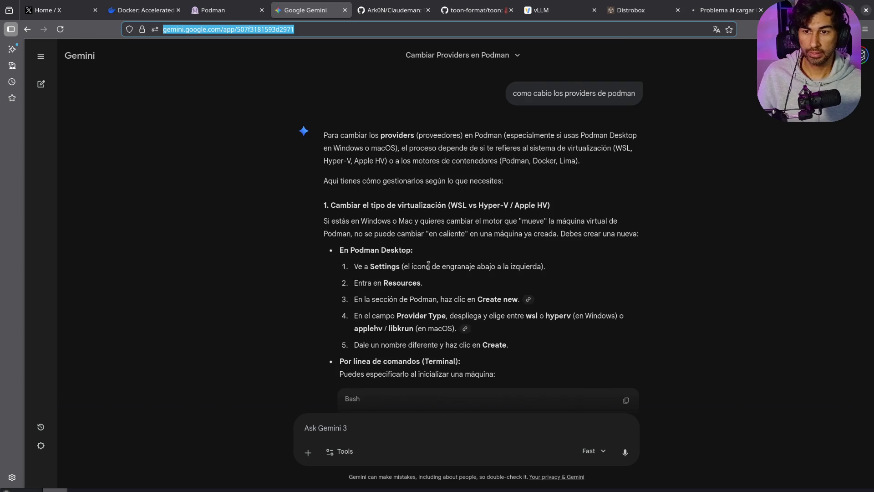
scroll(428, 265, down, 10)
click(41, 57)
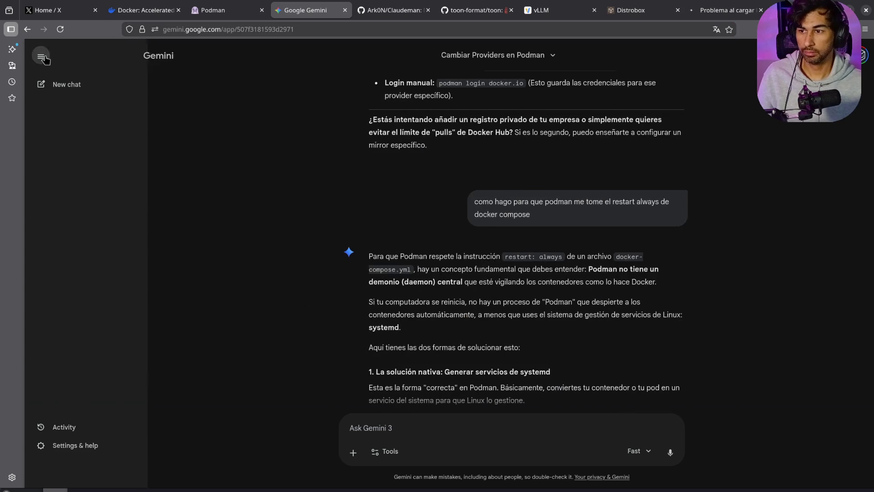
click(98, 195)
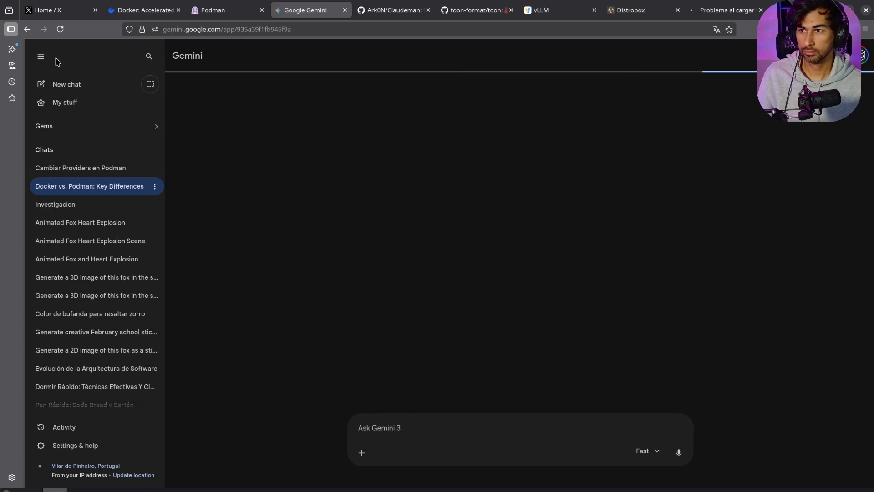
click(40, 57)
- Select the depends_on db lines in the chat's compose YAML
scroll(483, 282, down, 10)
scroll(483, 282, up, 4)
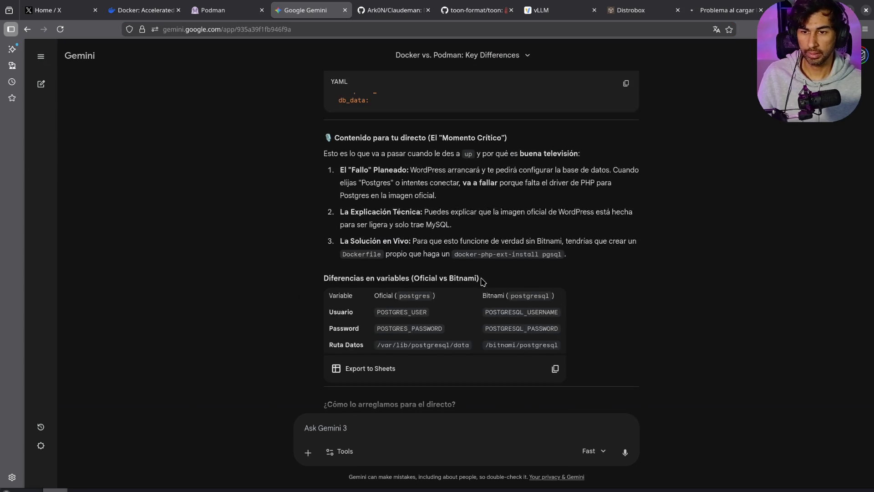
scroll(483, 282, up, 5)
double_click(365, 390)
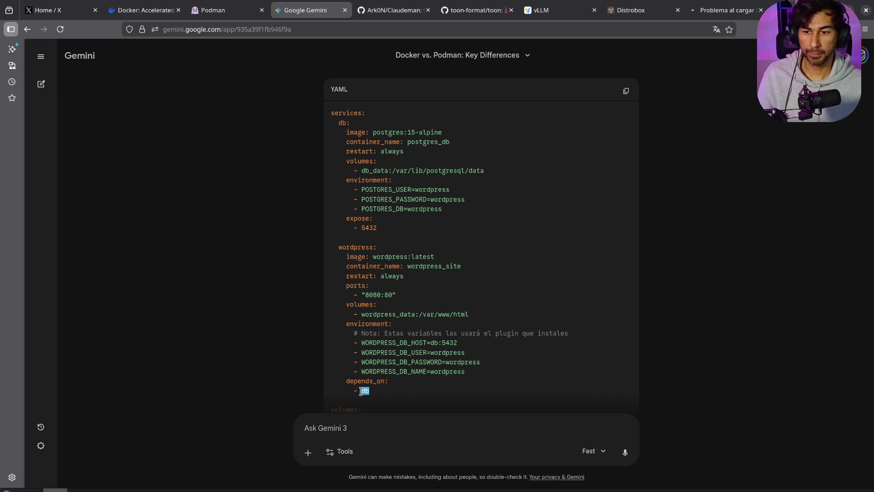
drag(352, 390, 350, 383)
scroll(415, 343, down, 2)
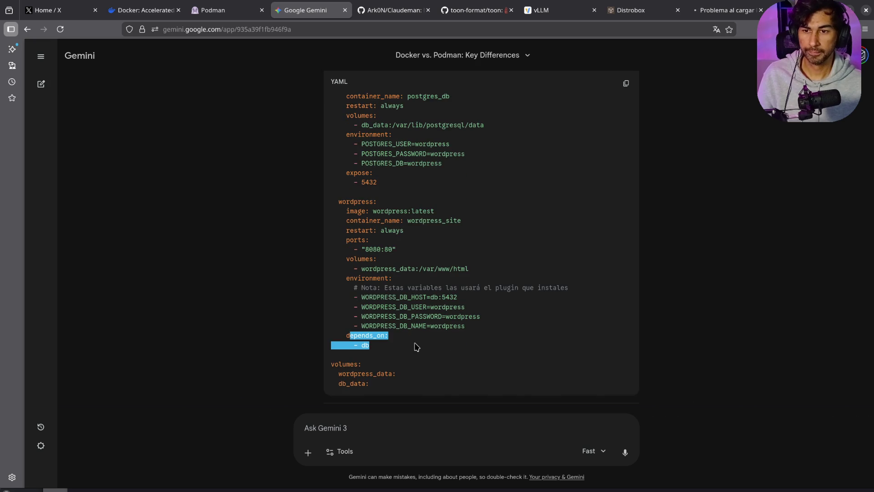
- In a new terminal tab, try 'cd Docu', which fails with 'No such file or directory'
click(714, 10)
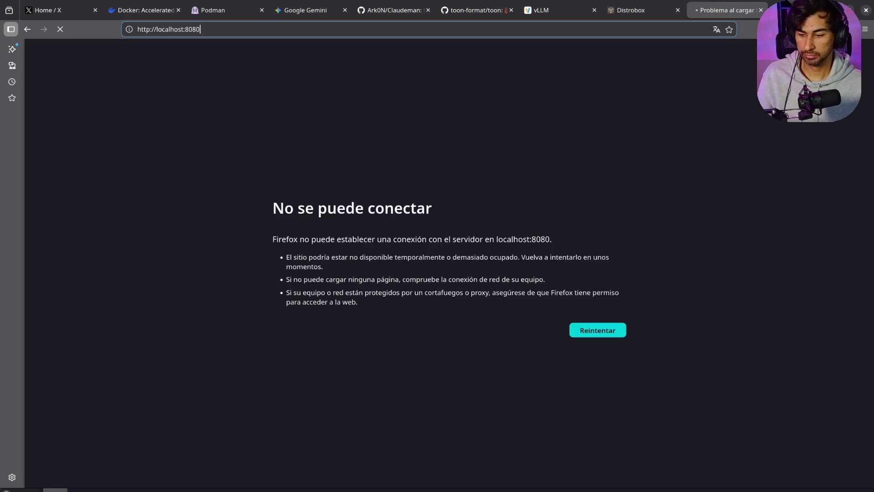
key(alt+Tab)
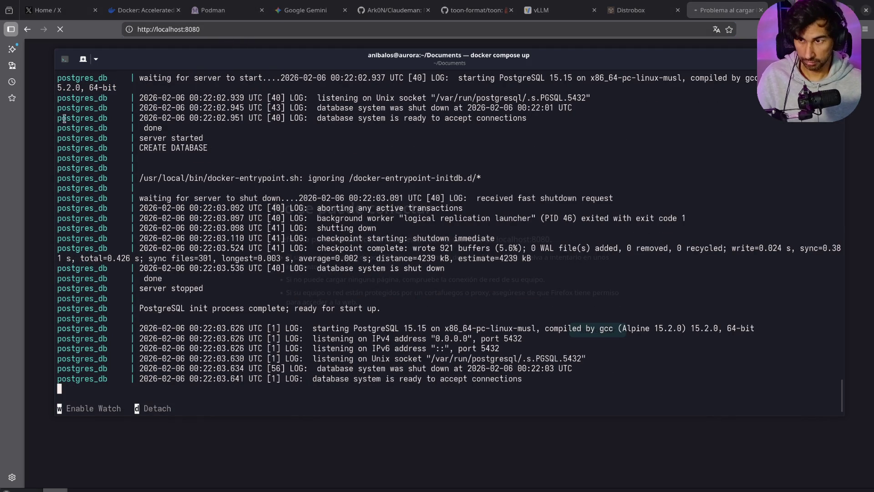
click(83, 59)
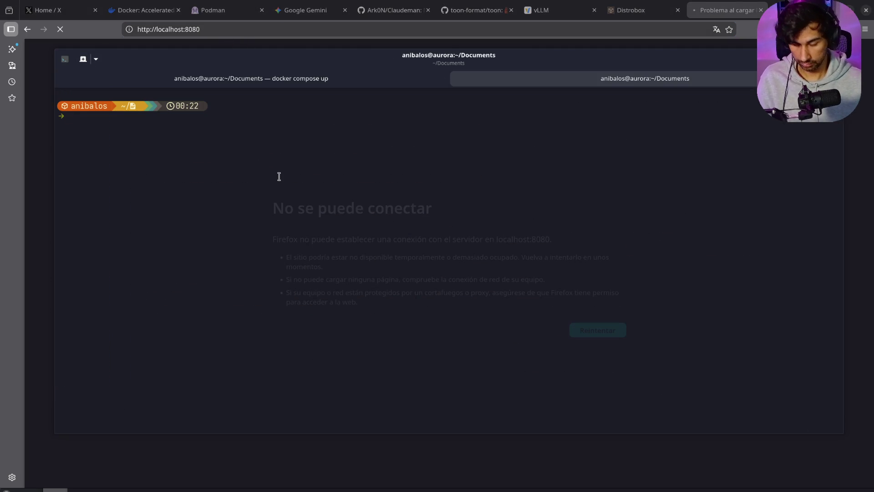
text(cd Docu)
key(Return)
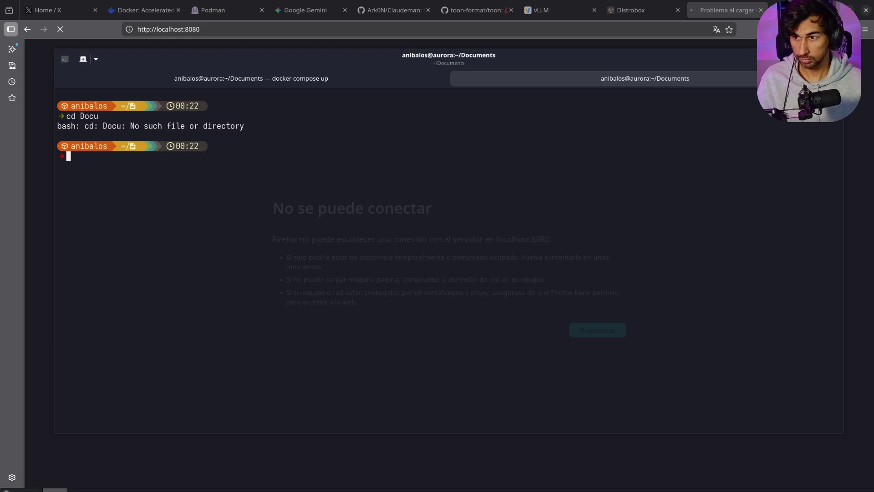
key(Up)
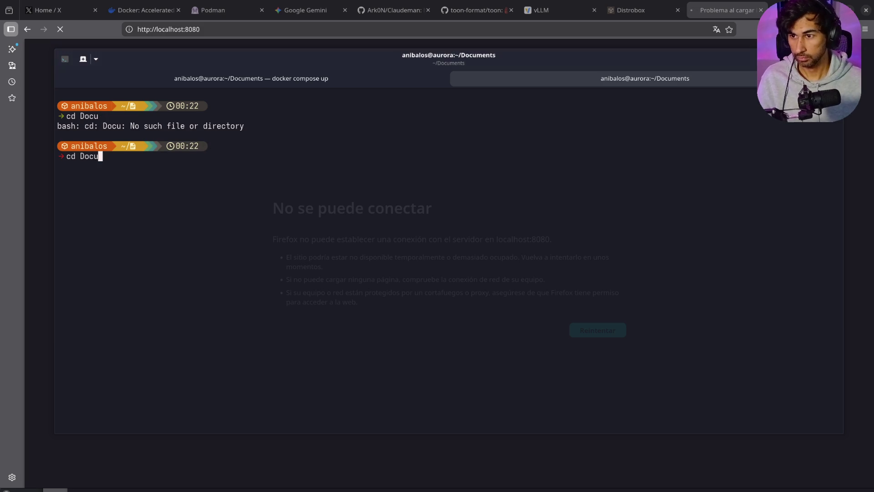
- Run ls, then restart the wordpress_site container with docker restart
key(BackSpace)
key(BackSpace)
key(BackSpace)
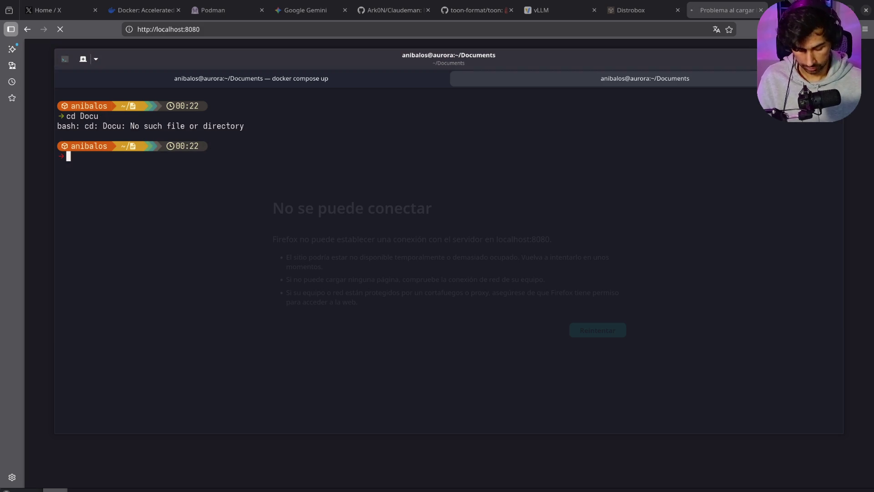
text(ls)
key(Return)
text(docker rest)
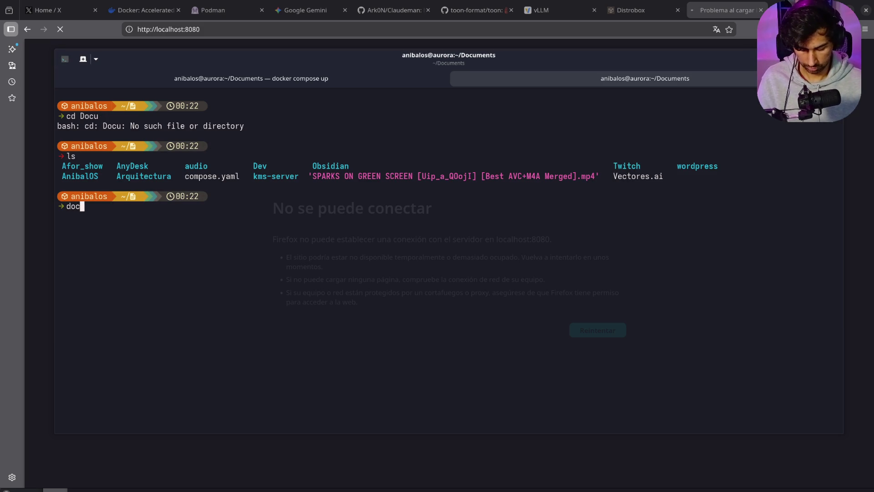
text(art )
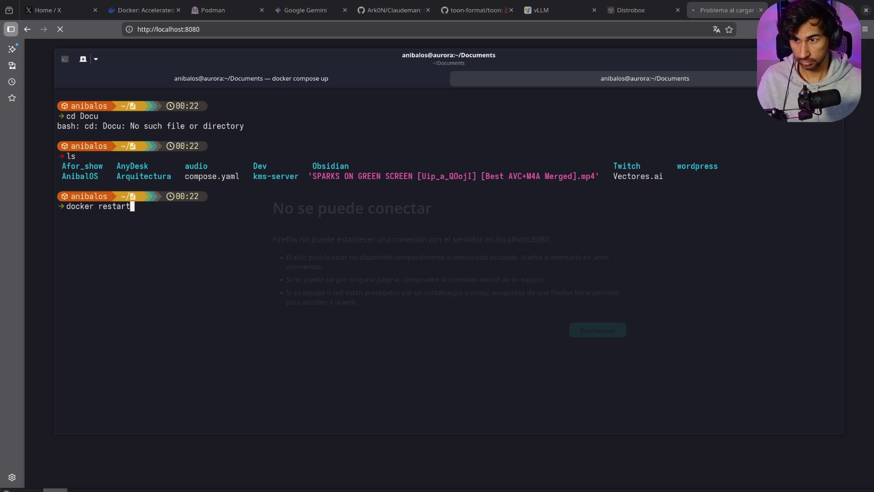
text(w)
key(Tab)
key(Tab)
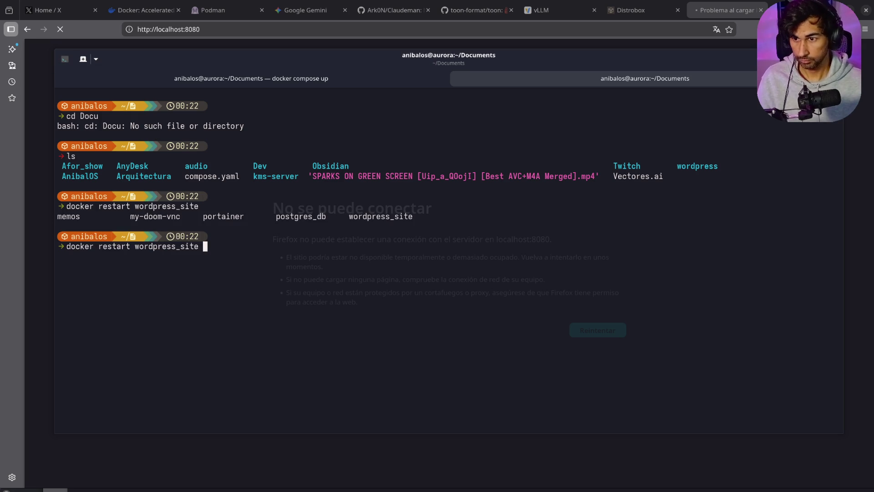
key(Return)
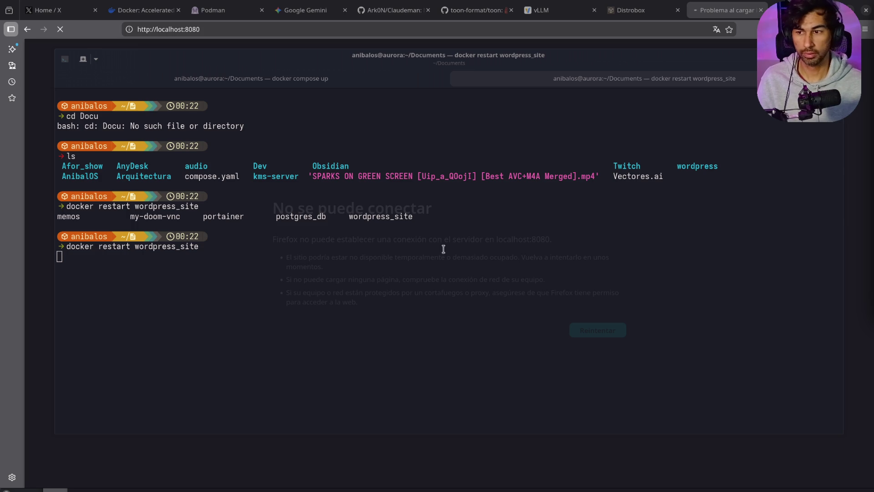
- Return to the compose logs tab, where the stack is now gracefully stopping
click(310, 82)
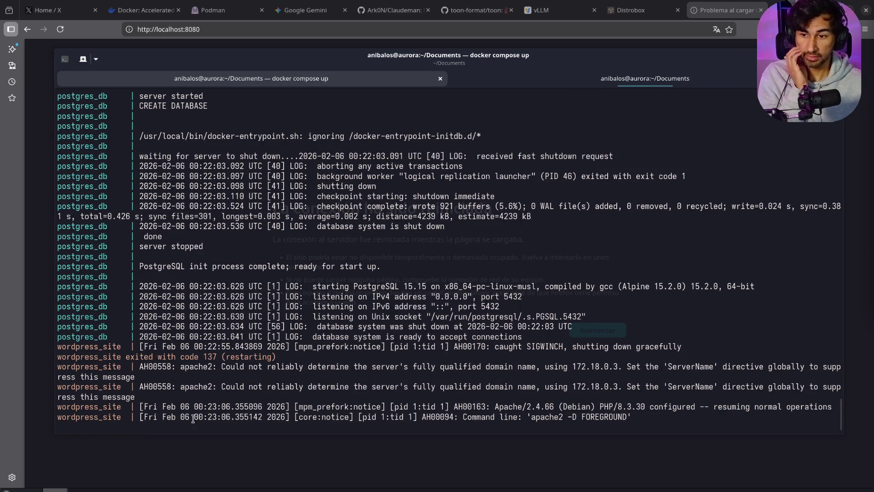
key(shift+Right)
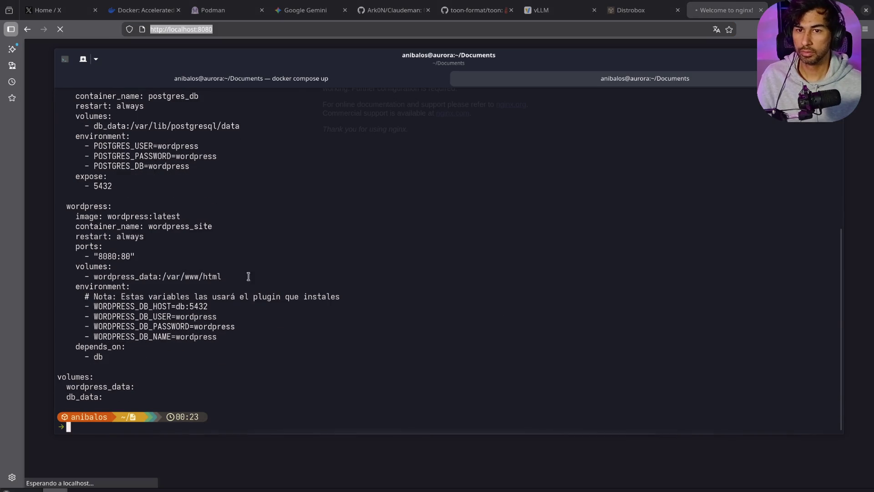
click(294, 85)
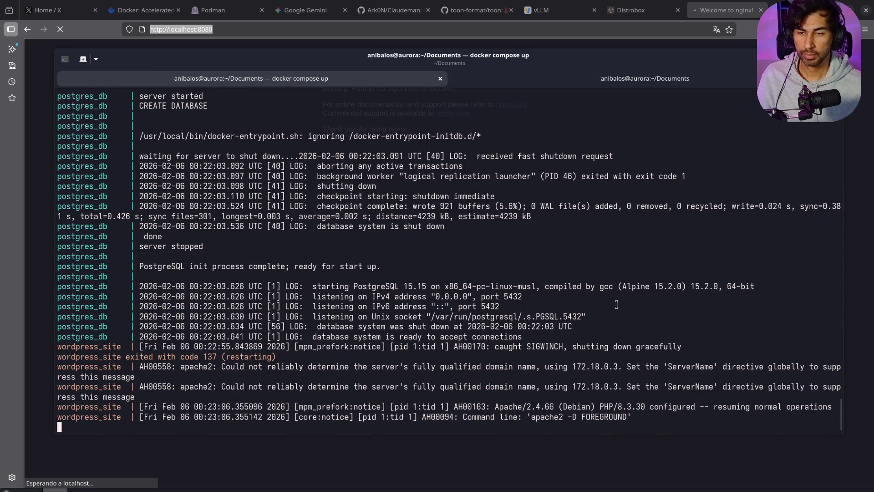
- Copy the MariaDB compose YAML from Gemini's reply and bring back the terminal, where both containers have stopped
click(310, 10)
scroll(523, 325, up, 5)
scroll(522, 325, up, 15)
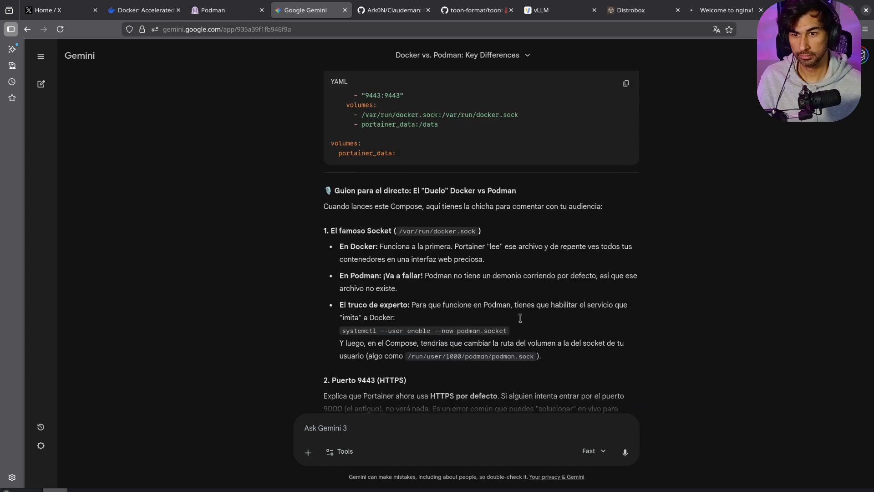
scroll(520, 317, up, 20)
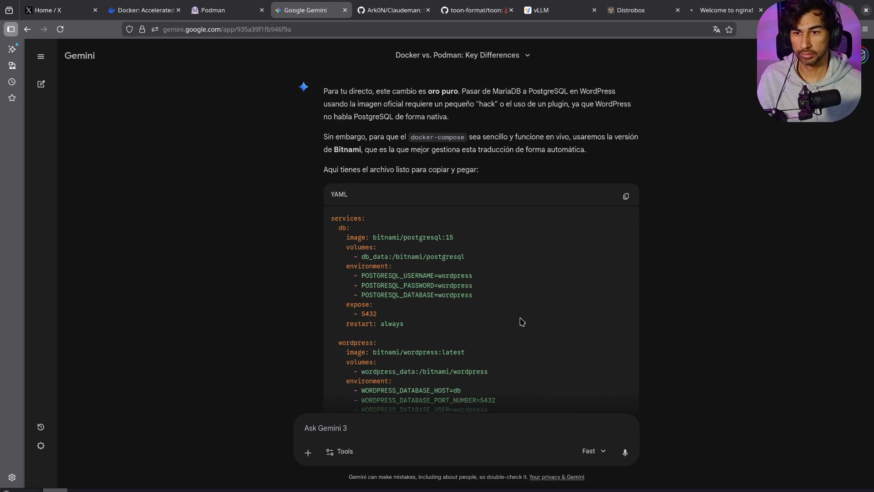
scroll(521, 321, up, 20)
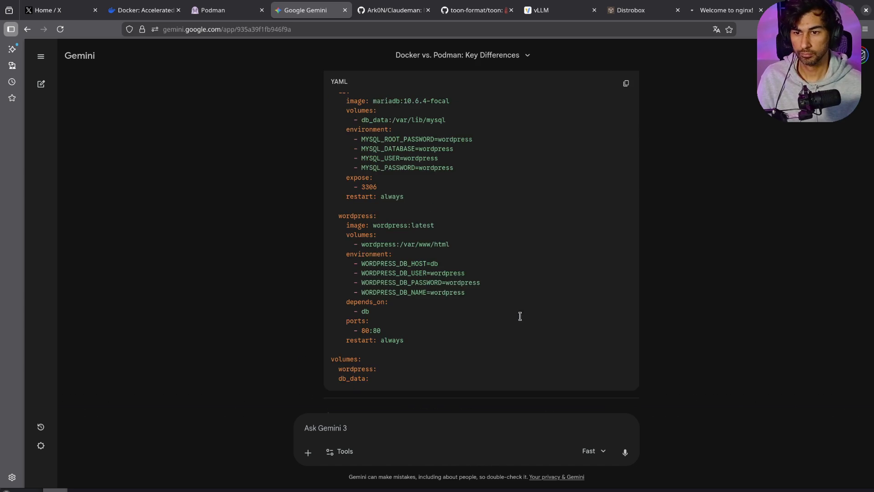
scroll(522, 320, up, 2)
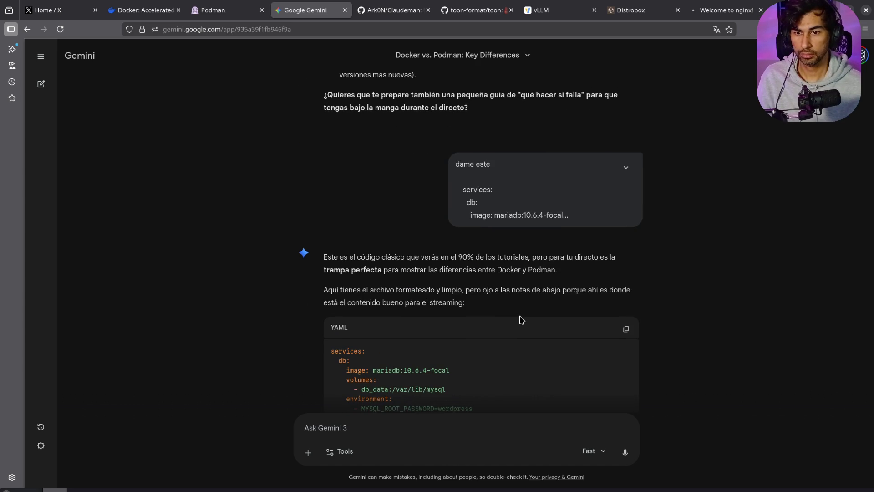
scroll(522, 319, down, 10)
scroll(522, 314, up, 2)
scroll(550, 186, up, 5)
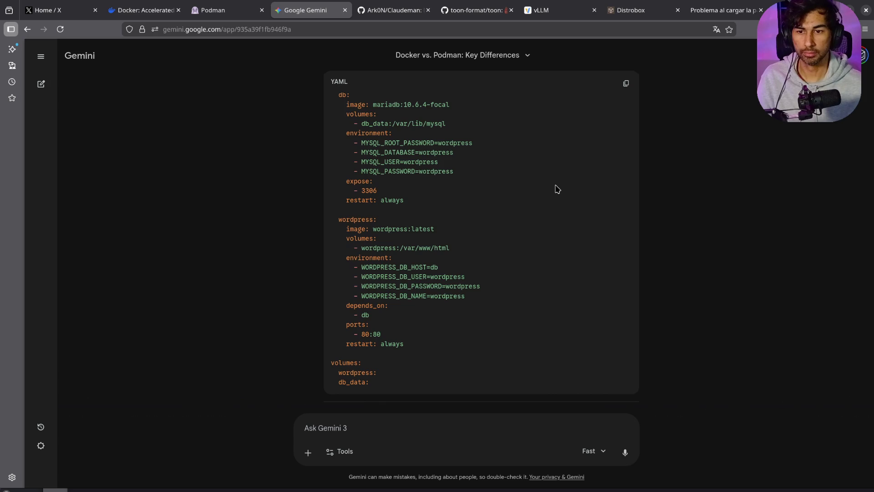
click(626, 94)
key(F12)
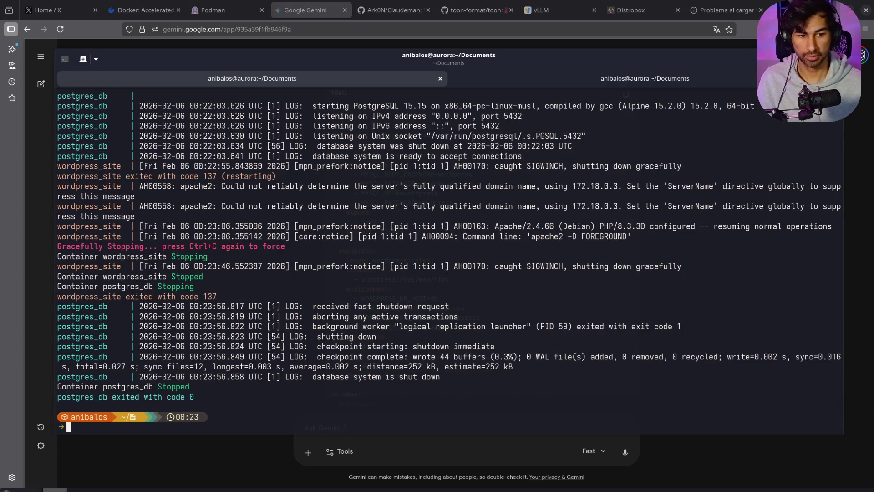
- Replace compose.yaml's contents with the MariaDB compose in nano and save it
key(ctrl+l)
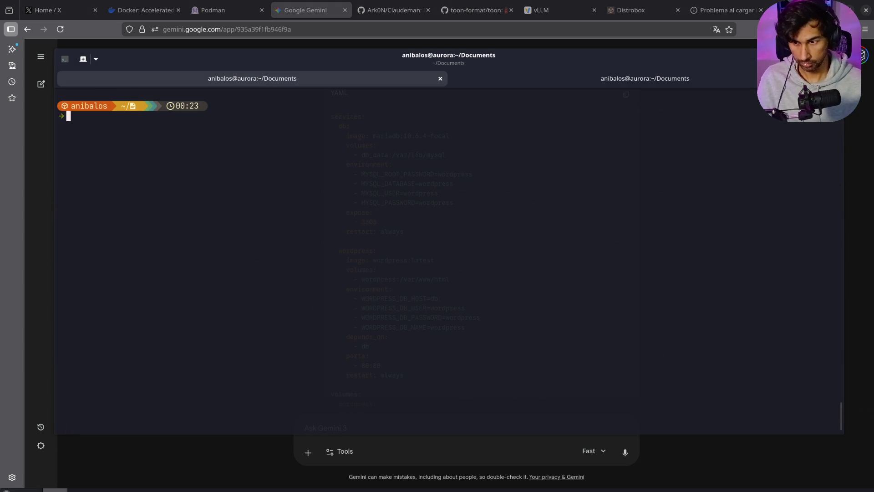
text(nano compose.yaml)
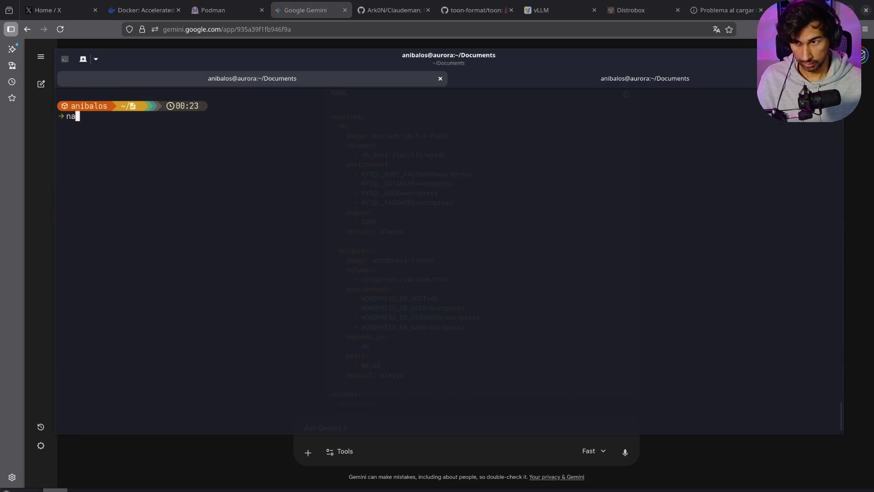
key(Return)
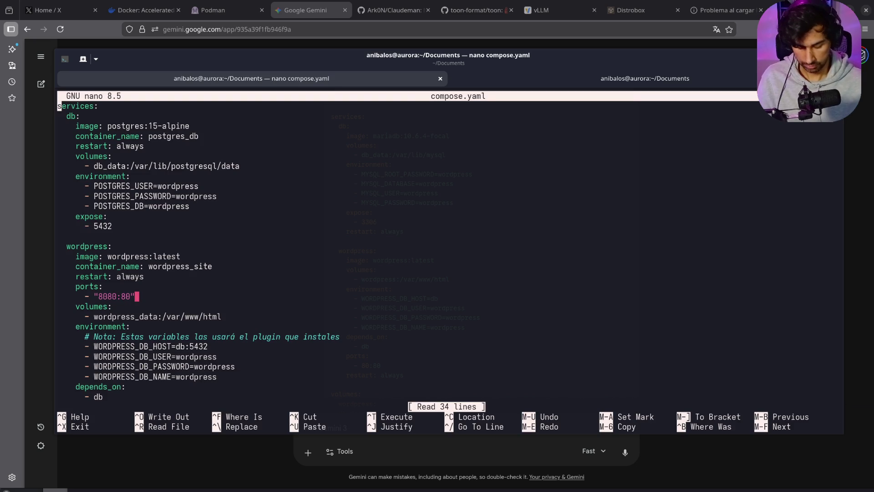
key(ctrl+k)
key(ctrl+k)
key(ctrl+k)
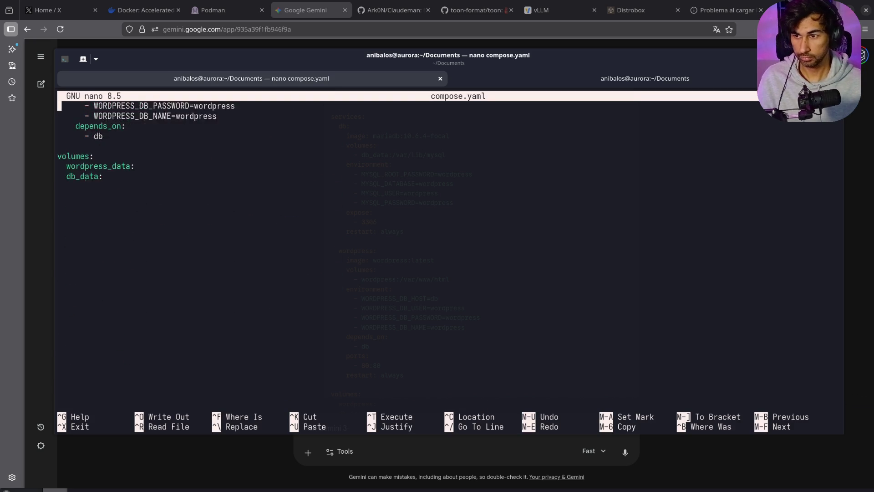
key(ctrl+shift+v)
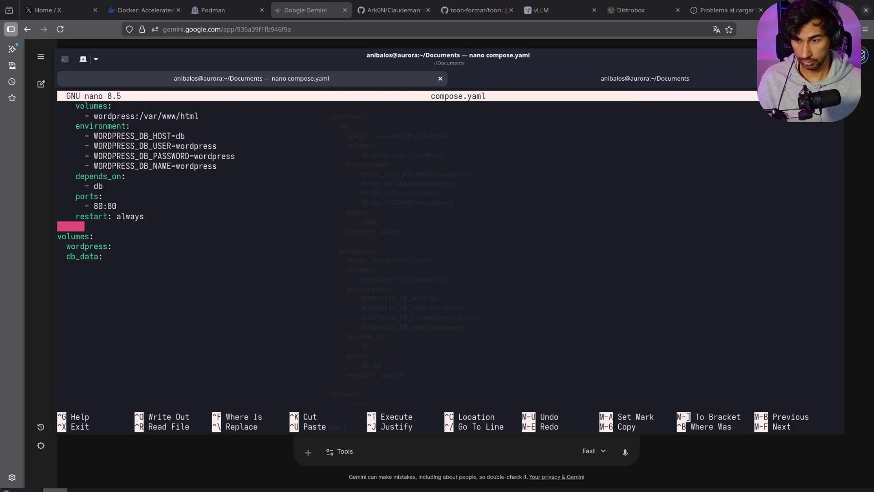
key(ctrl+o)
key(Return)
key(ctrl+x)
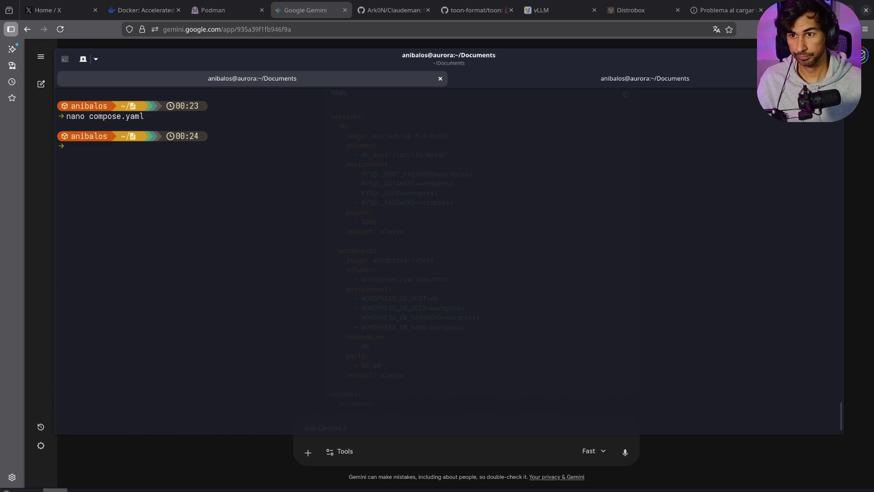
- Run docker compose up and highlight the wp-config and Apache server-name warnings in the log
text(docker compose p)
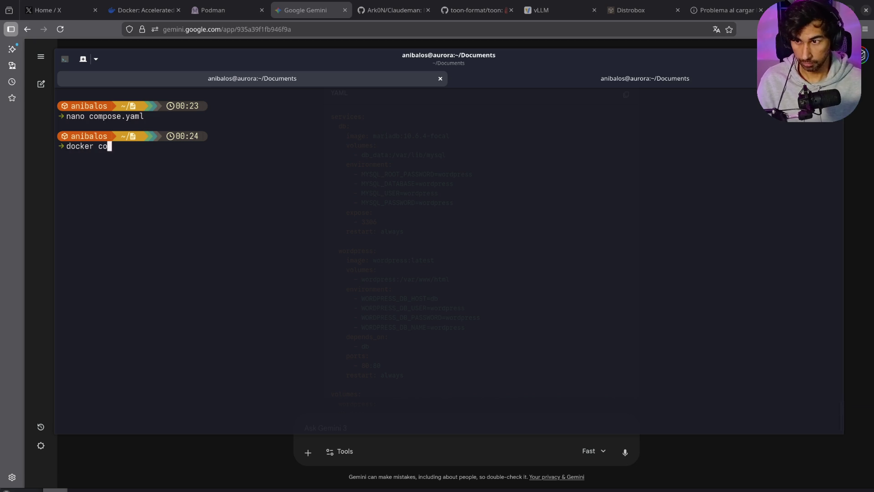
key(BackSpace)
text(up)
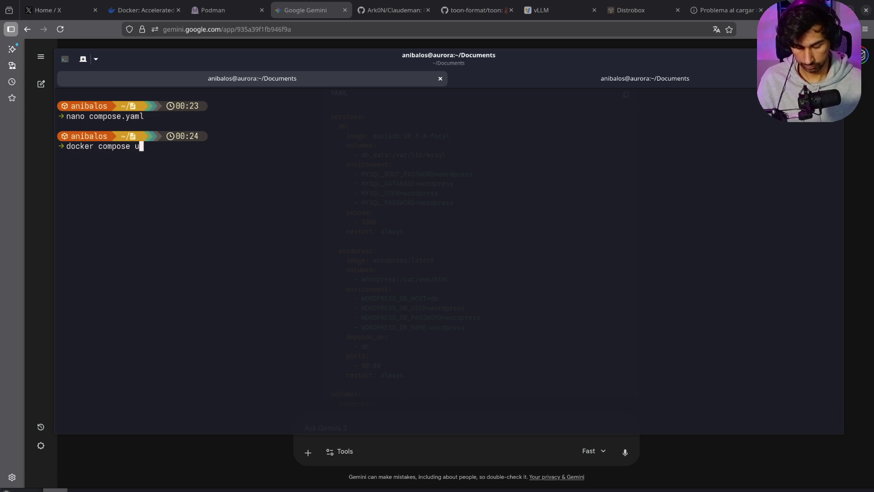
key(Return)
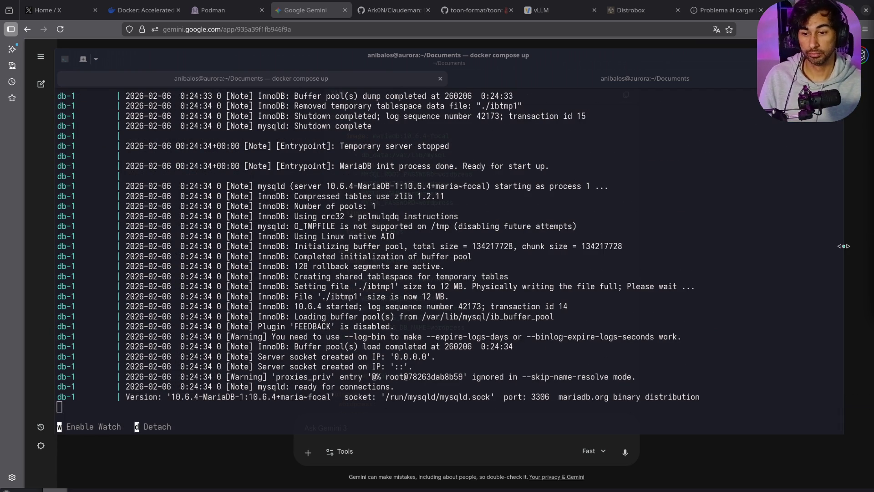
scroll(473, 309, up, 15)
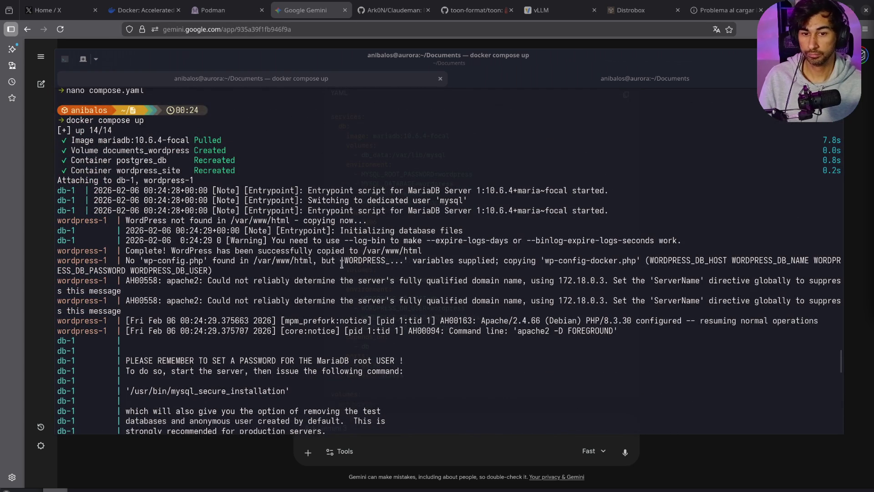
drag(403, 259, 564, 268)
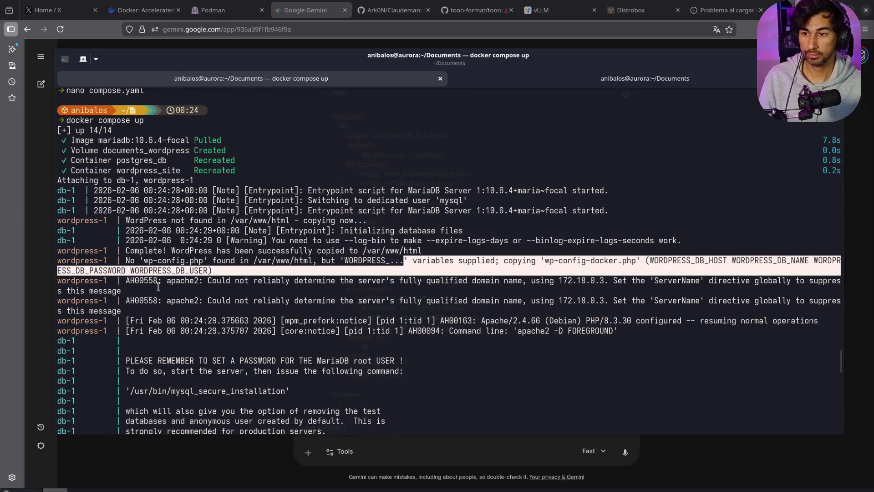
drag(159, 287, 318, 300)
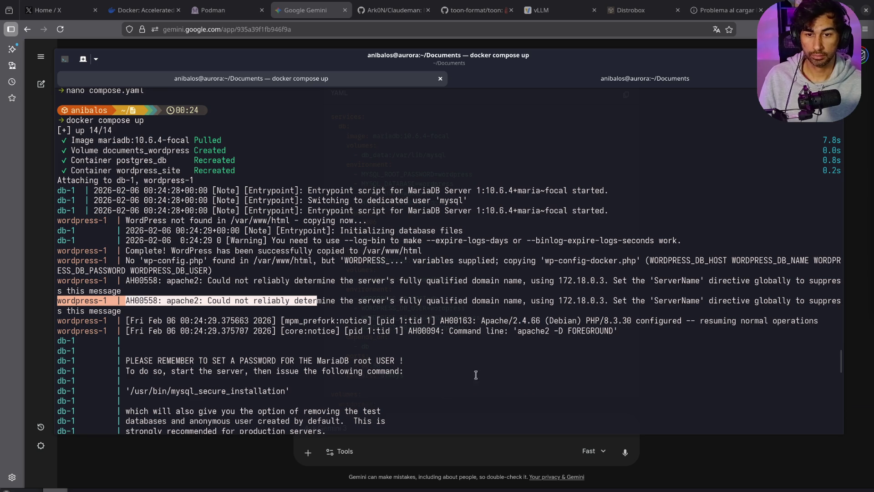
- Reload localhost:8080, opening several duplicate tabs of it and closing them again
click(724, 10)
click(250, 29)
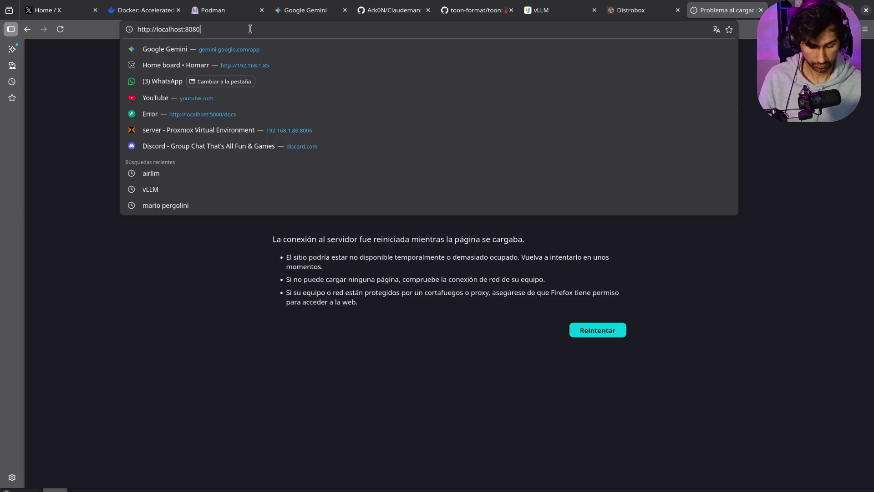
key(Return)
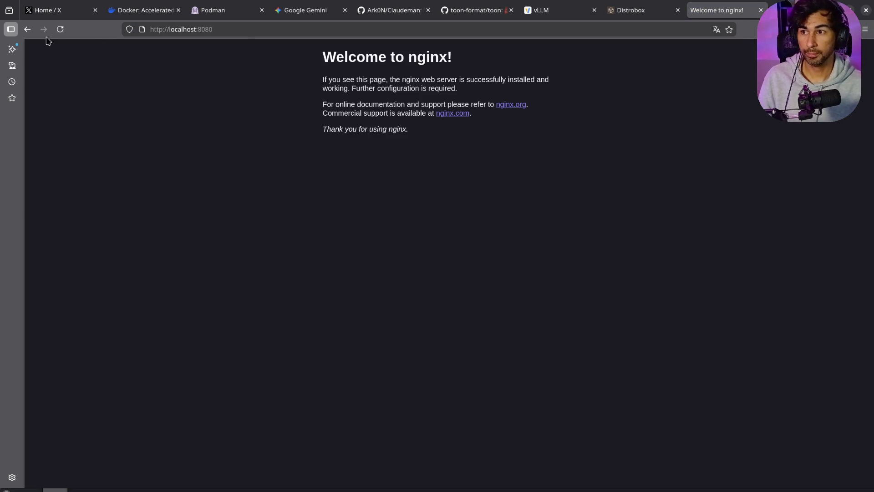
middle_click(60, 30)
middle_click(60, 30)
middle_click(60, 31)
middle_click(60, 30)
middle_click(61, 31)
middle_click(60, 30)
middle_click(60, 30)
middle_click(60, 30)
middle_click(392, 16)
middle_click(392, 15)
middle_click(395, 14)
middle_click(394, 14)
middle_click(394, 14)
middle_click(394, 14)
middle_click(399, 15)
middle_click(400, 15)
middle_click(401, 14)
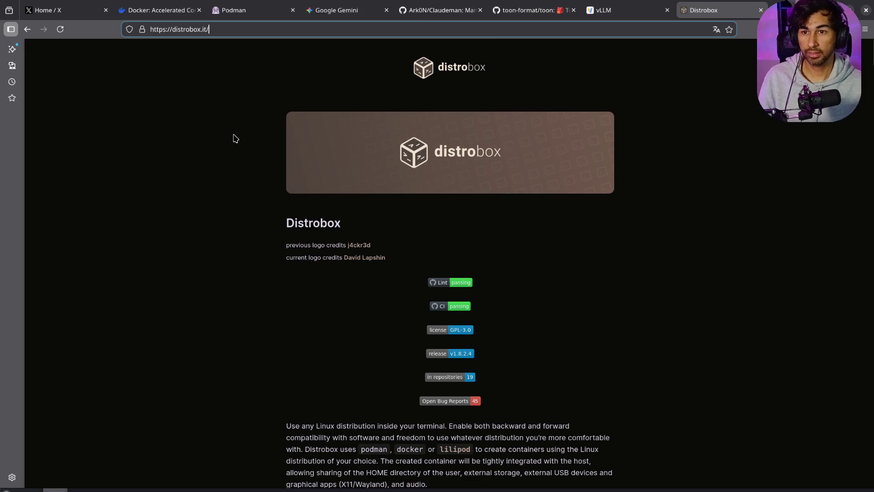
- Retry localhost:8080 in a private window, which still can't connect, then close it
key(ctrl+t)
click(864, 29)
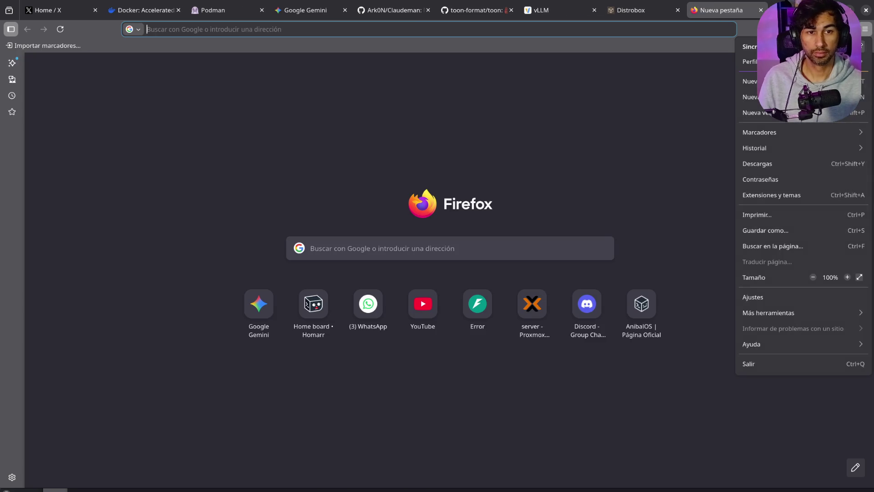
click(796, 114)
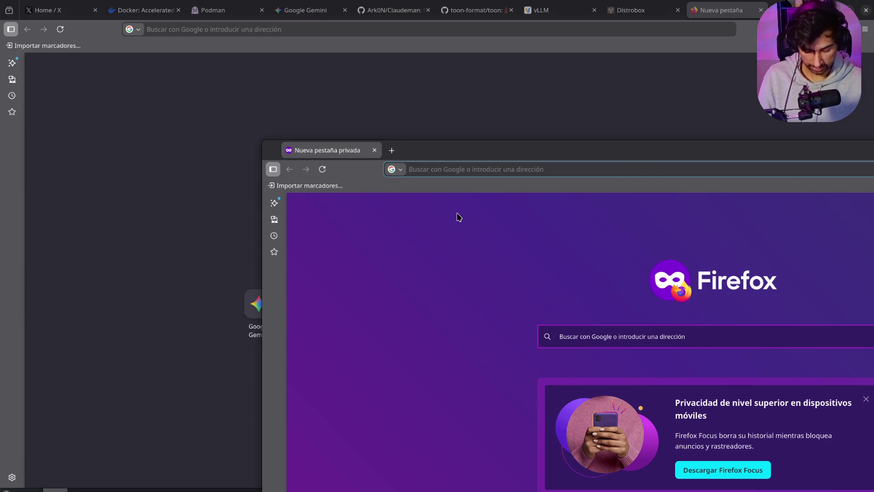
text(localhost)
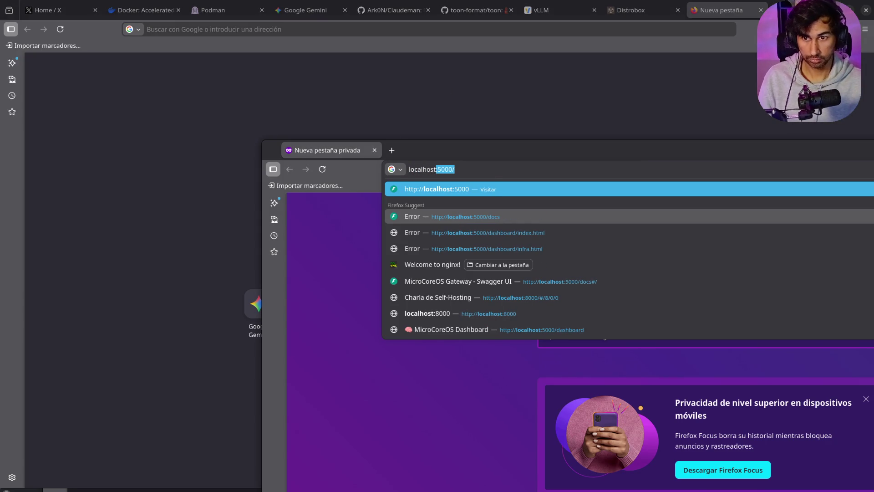
text(:8080)
key(Return)
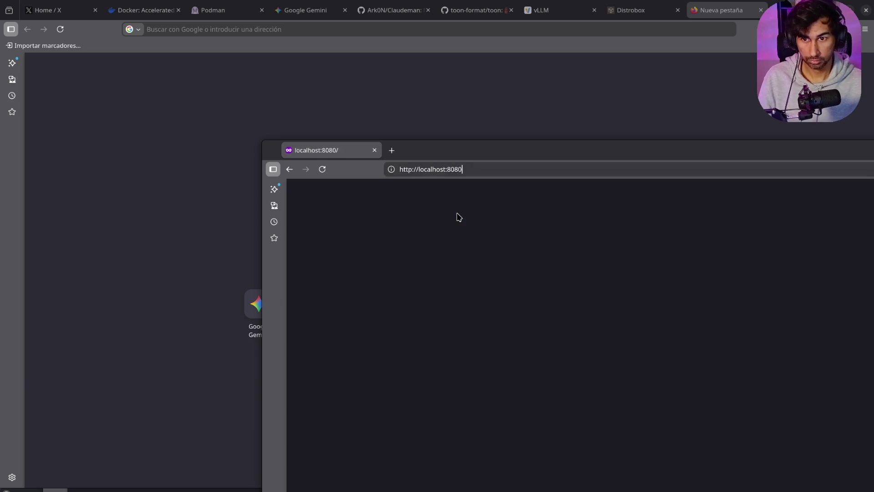
click(476, 169)
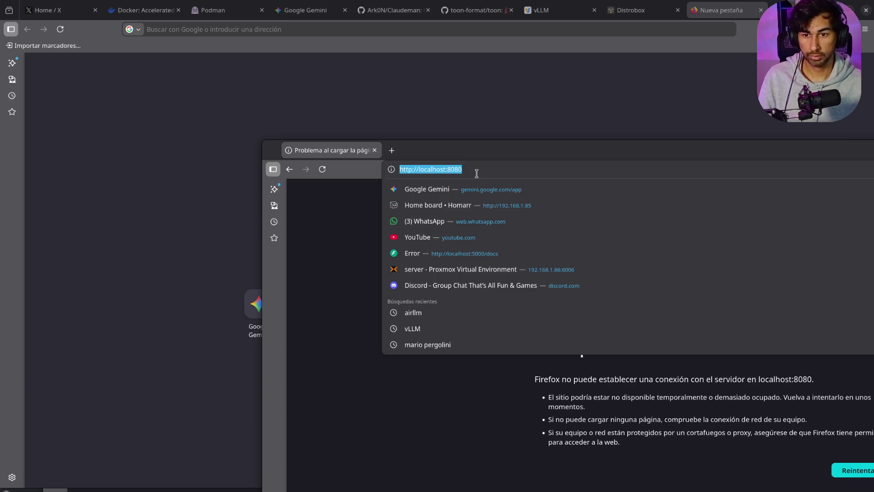
key(Escape)
mouse_move(475, 152)
mouse_down()
mouse_move(372, 132)
mouse_move(248, 53)
mouse_move(236, 35)
mouse_up()
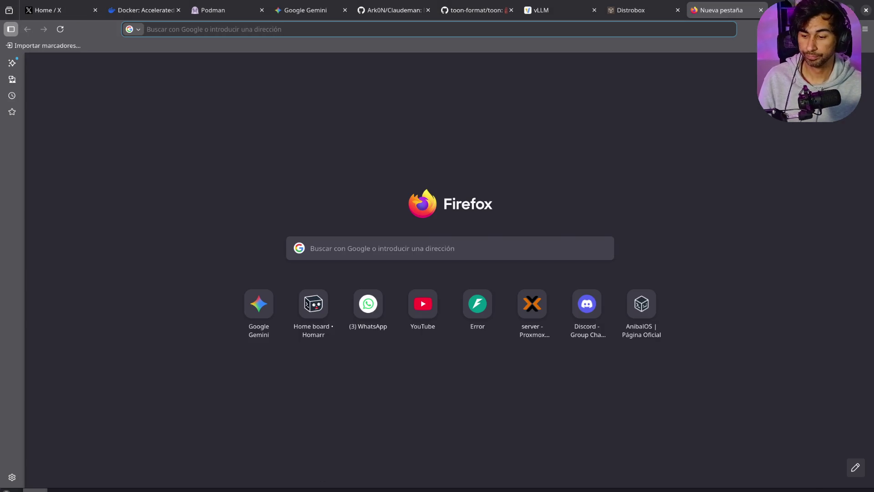
key(alt+Tab)
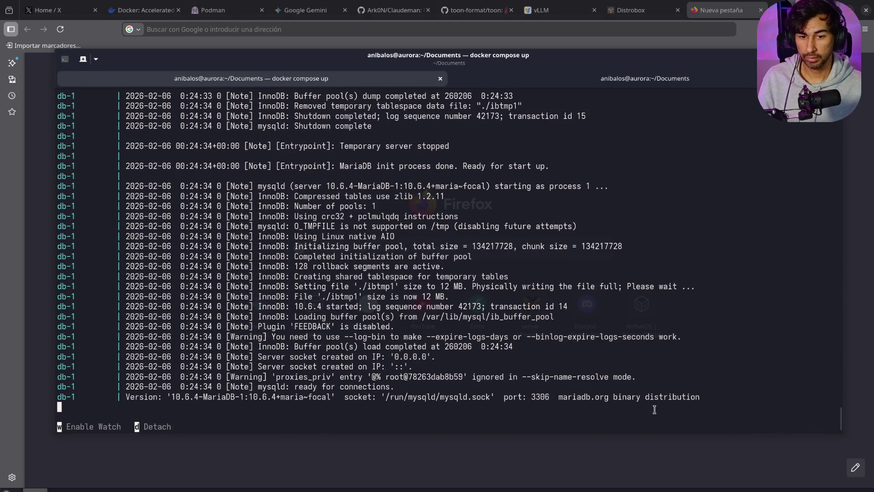
- Run docker ps in the second terminal tab, showing WordPress published on port 80, not 8080
click(527, 82)
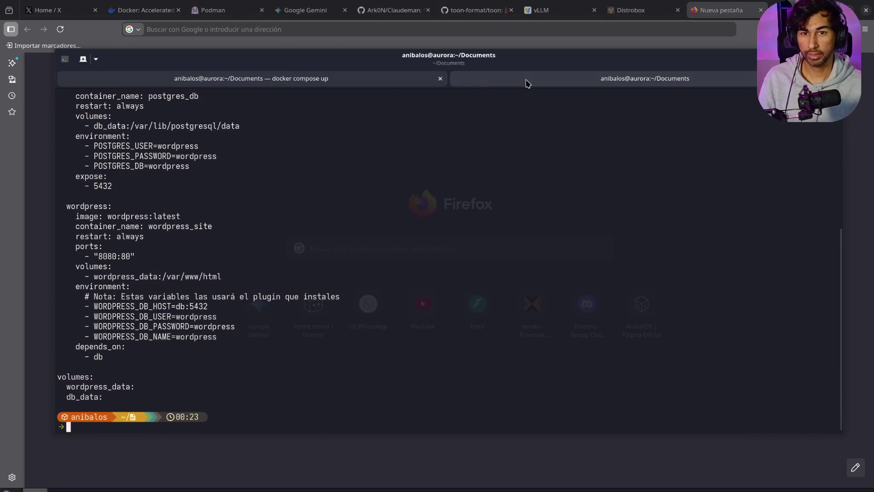
text(docker ps)
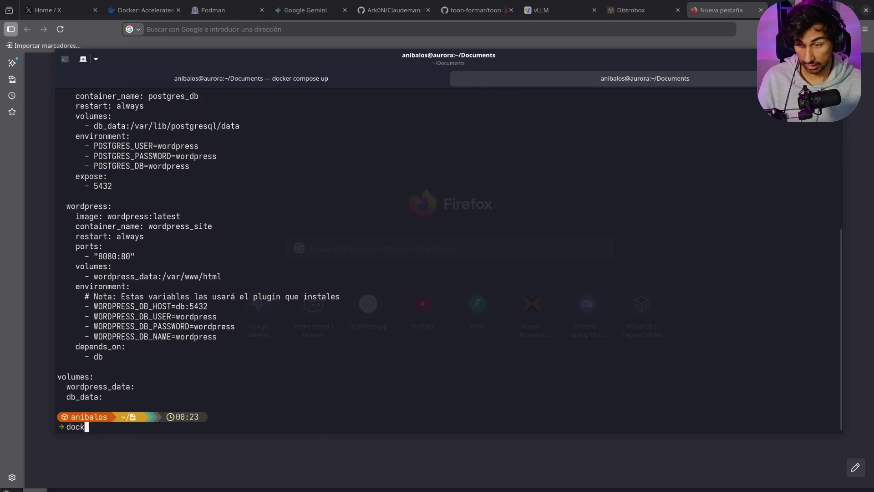
key(Return)
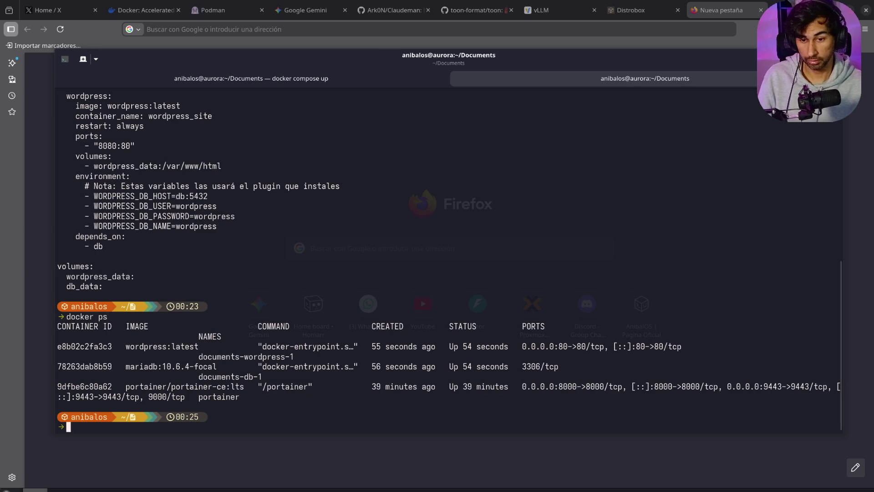
key(ctrl+l)
text(docker ps)
key(Return)
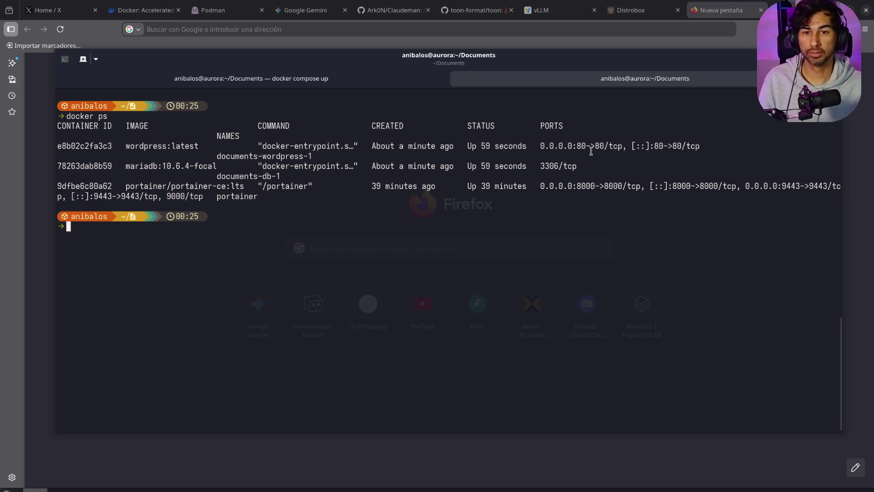
click(295, 40)
- Load plain localhost, without the :5000 suffix, to reach the WordPress installation language screen
text(localhost)
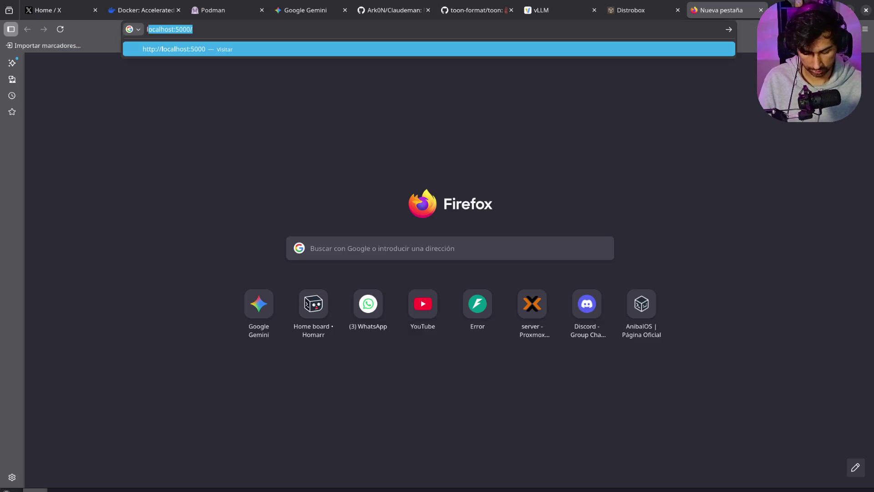
key(Delete)
key(Return)
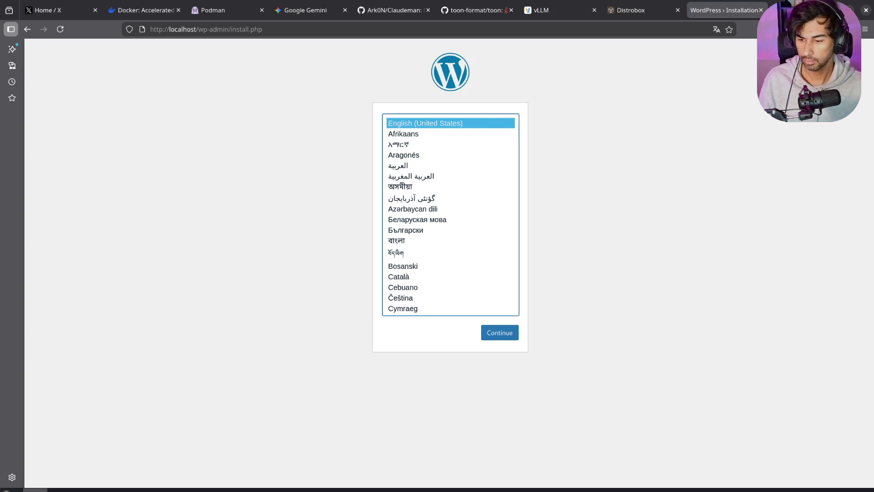
click(287, 485)
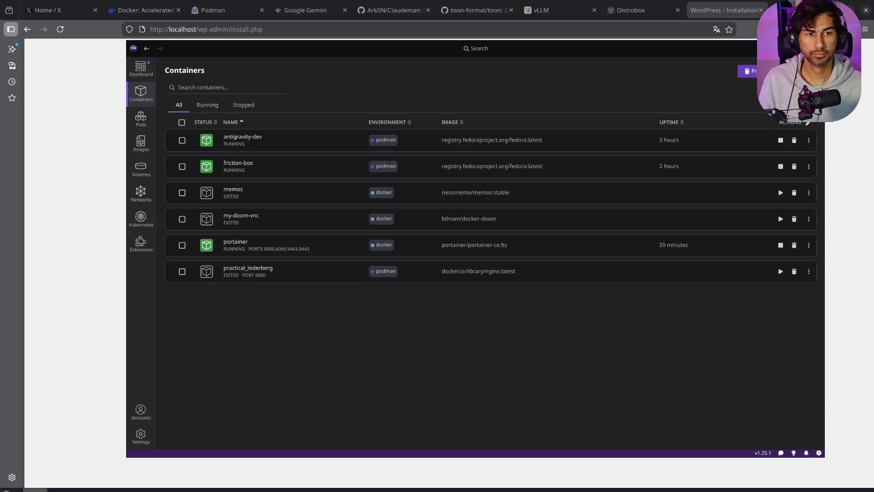
key(alt+Tab)
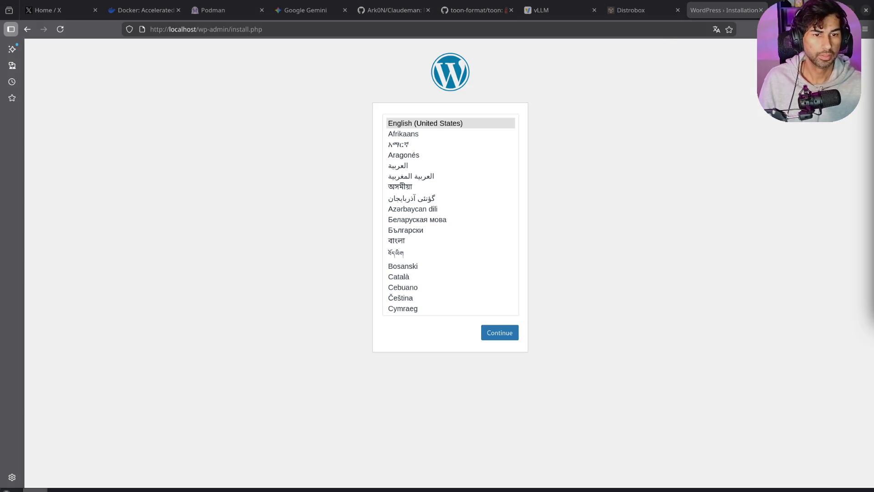
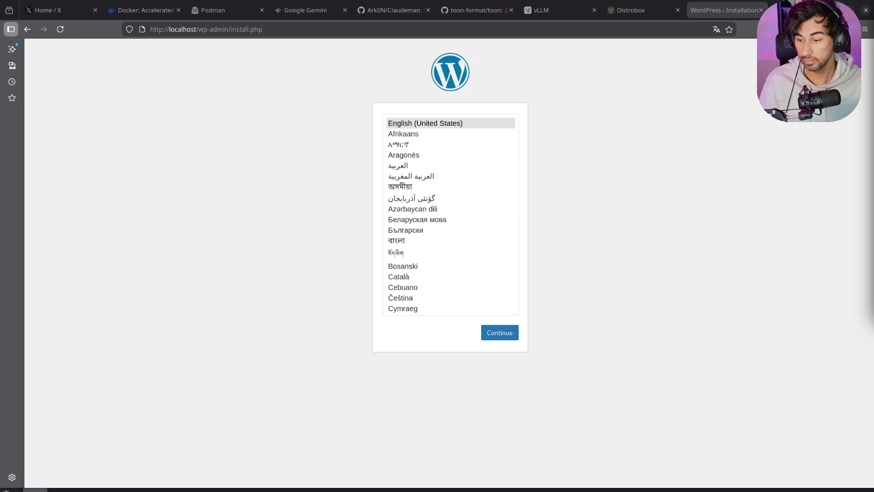
- In the drop-down terminal, run fastfetch to view system info, then close that tab
key(F12)
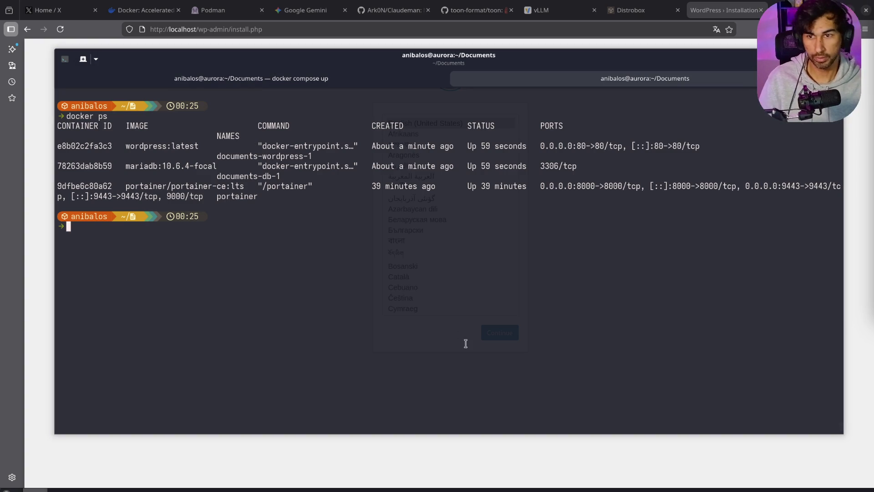
text(fastfetch)
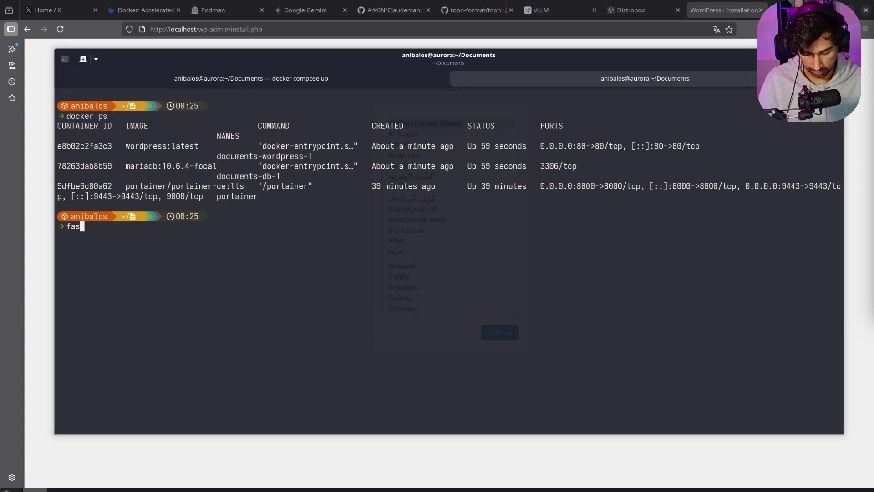
key(Return)
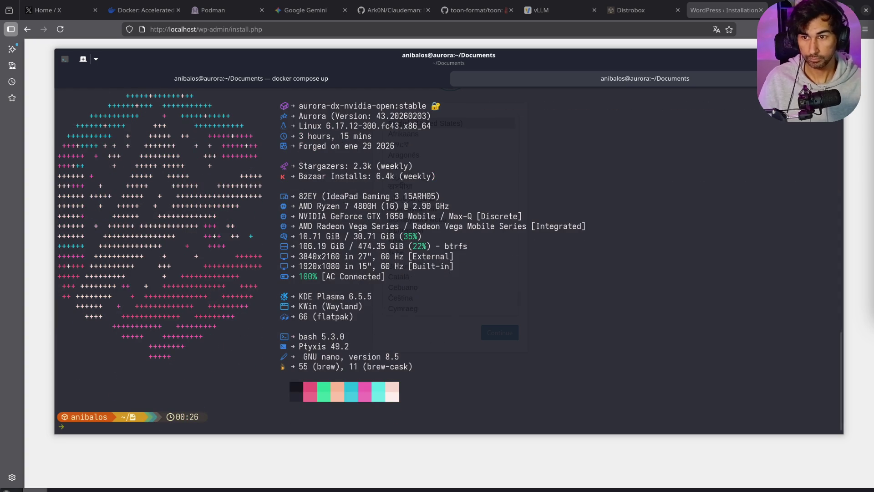
scroll(415, 335, up, 5)
scroll(416, 332, down, 5)
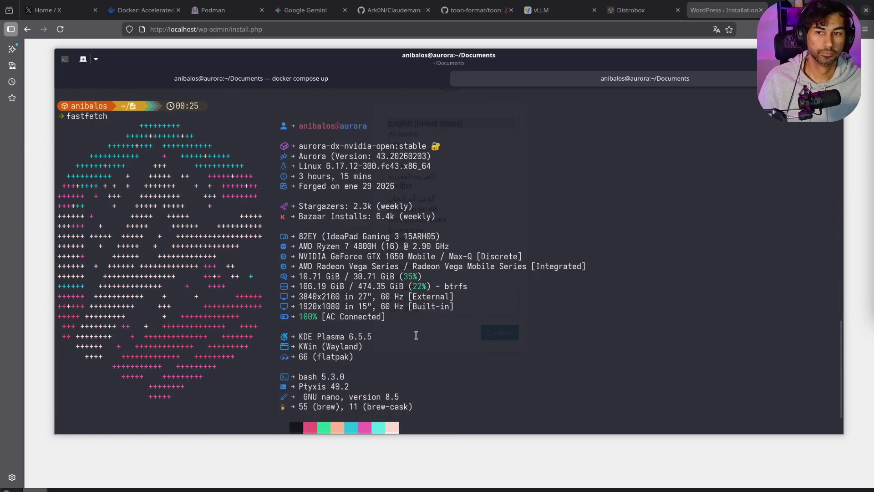
drag(299, 138, 362, 136)
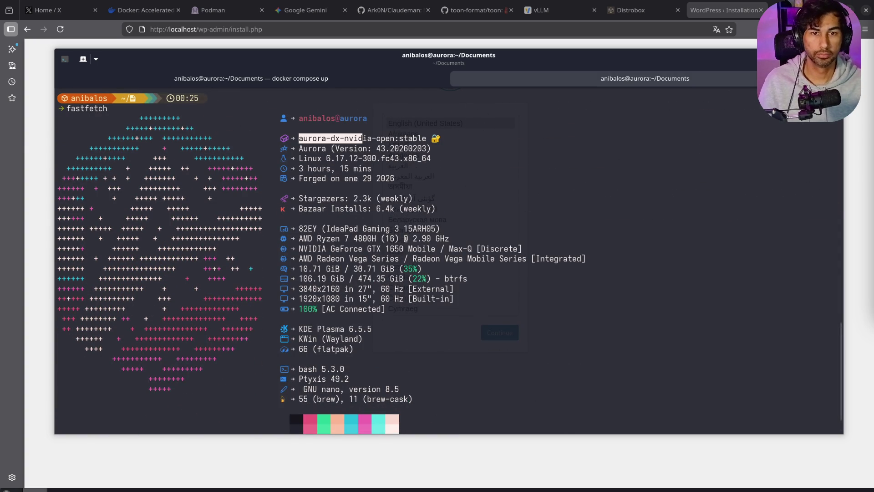
key(ctrl+shift+w)
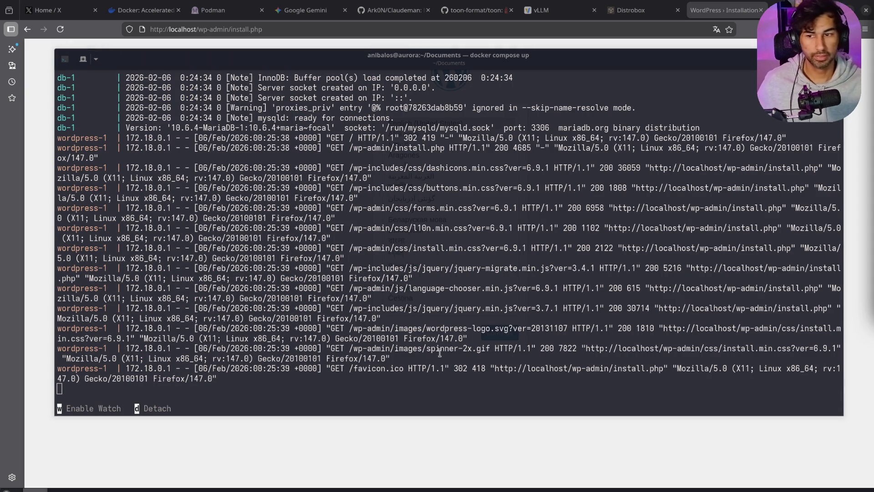
- In a fresh terminal tab, run lsof -i :8080 to confirm nothing listens on port 8080
click(36, 201)
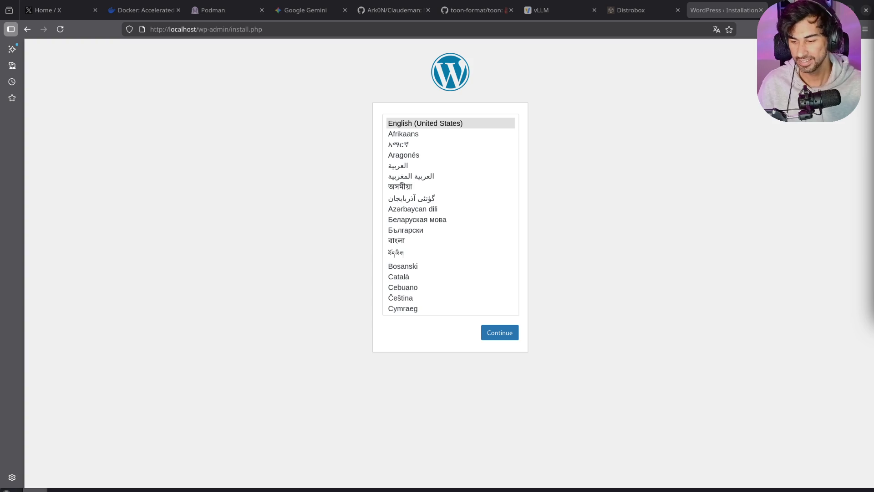
key(alt+Tab)
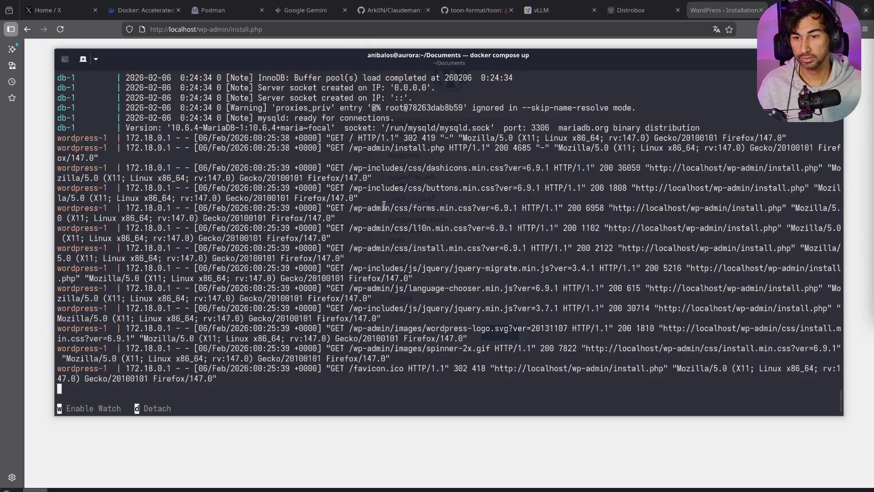
click(82, 59)
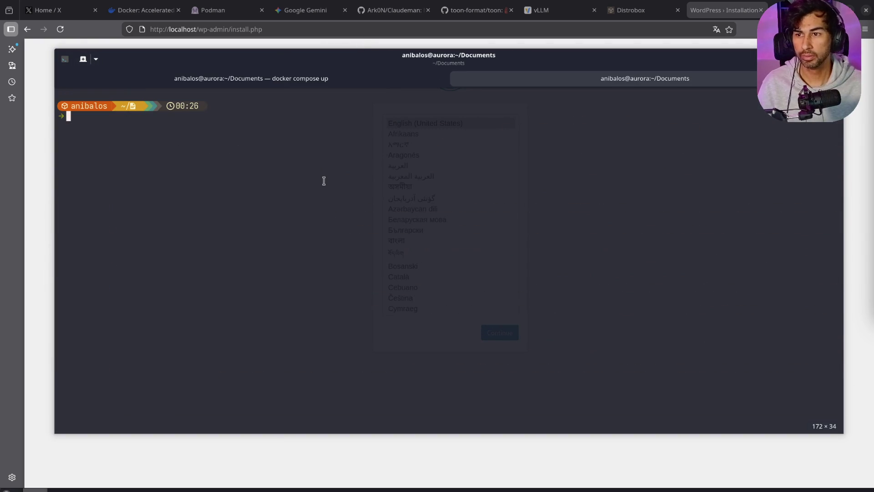
text(lsof -i :8080)
key(Return)
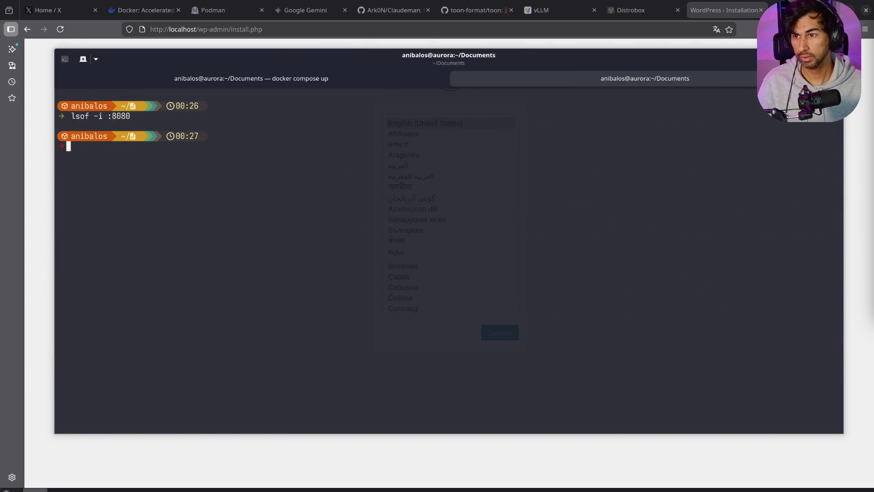
click(609, 35)
- Load localhost:8080 in a new browser tab
key(Escape)
key(ctrl+t)
text(localhost:500)
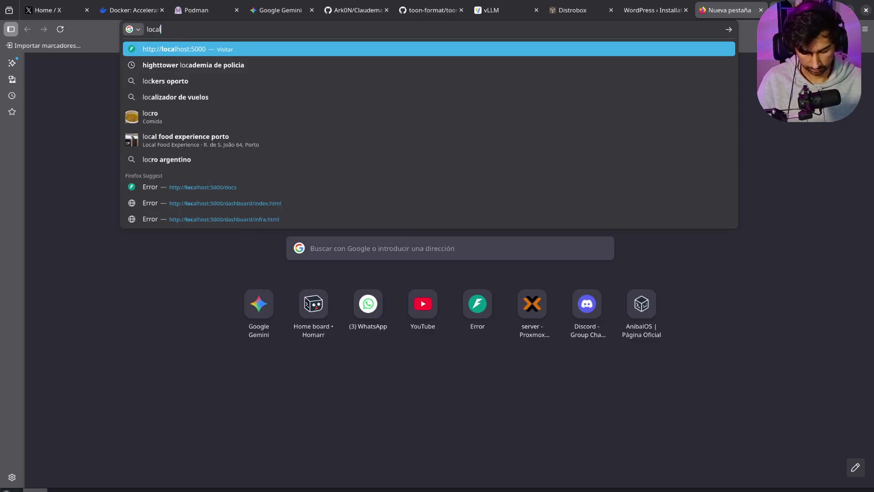
key(BackSpace)
key(BackSpace)
key(BackSpace)
key(BackSpace)
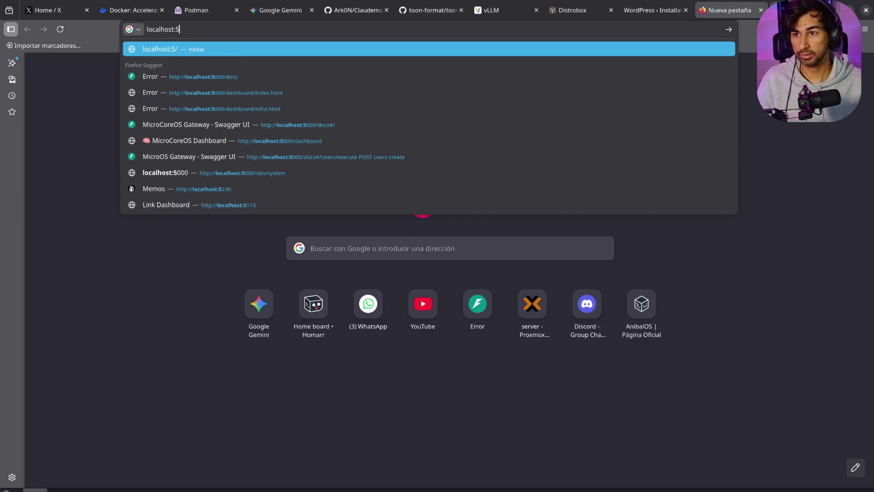
text(8080/)
key(Return)
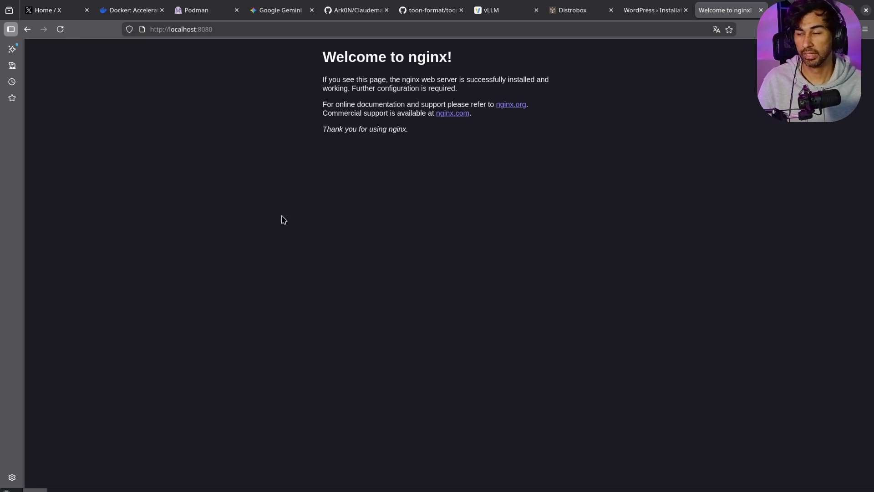
- Clear localhost's cookies and site data, reload to see it fail, and close the tab
click(141, 30)
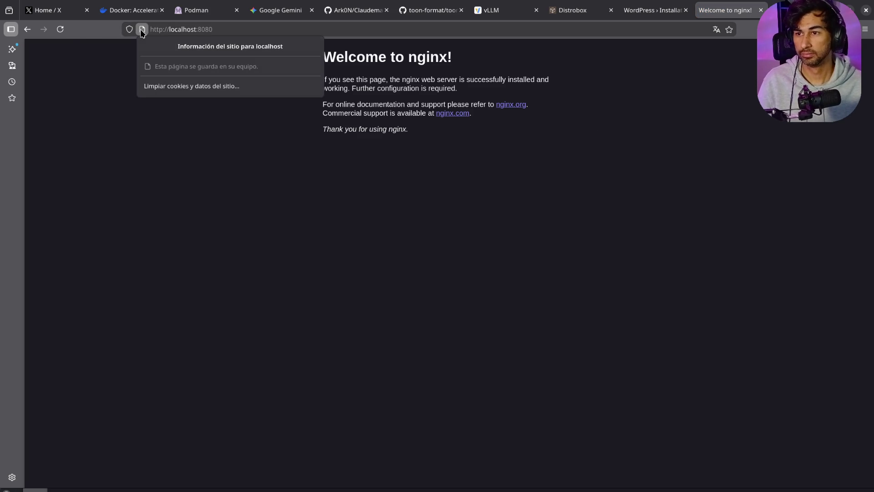
click(162, 86)
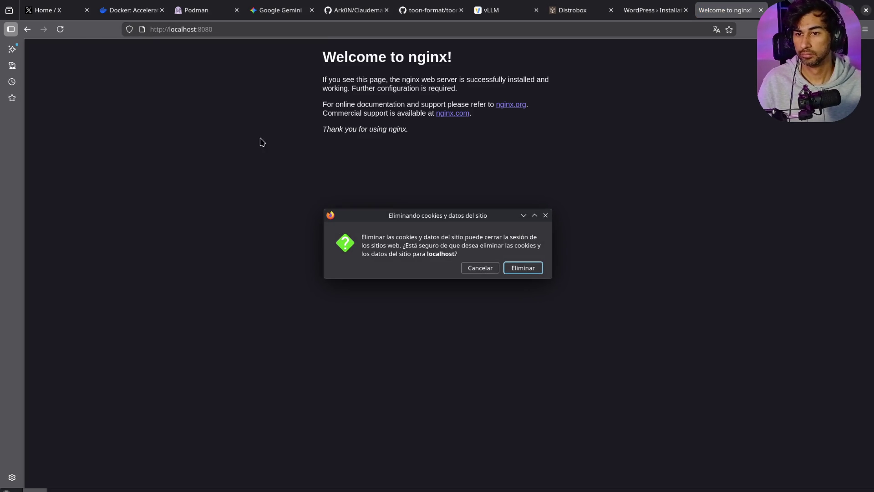
click(523, 268)
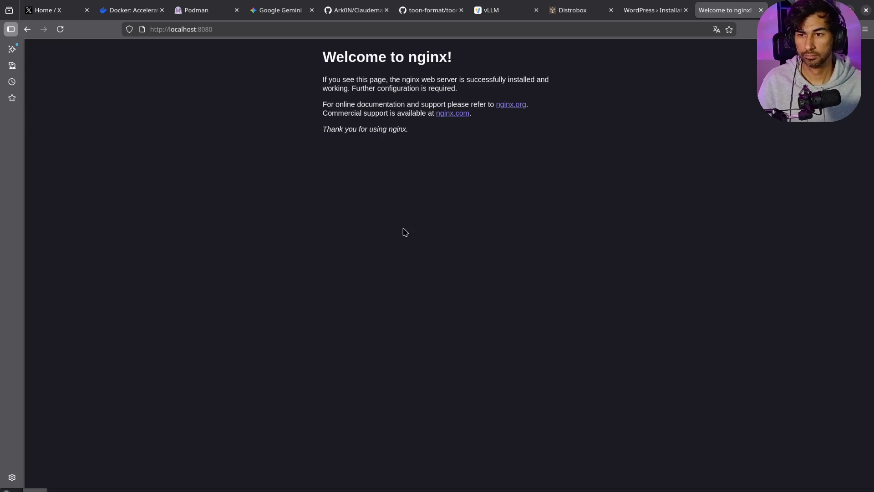
click(65, 31)
click(65, 33)
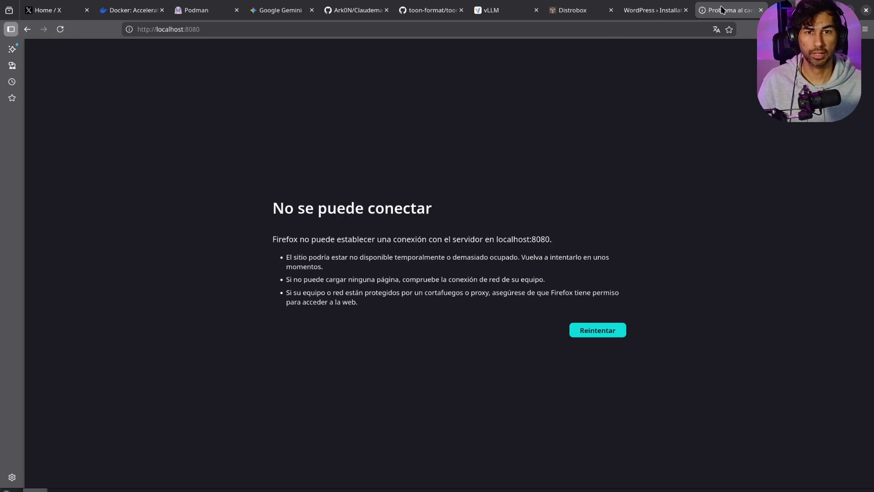
middle_click(725, 10)
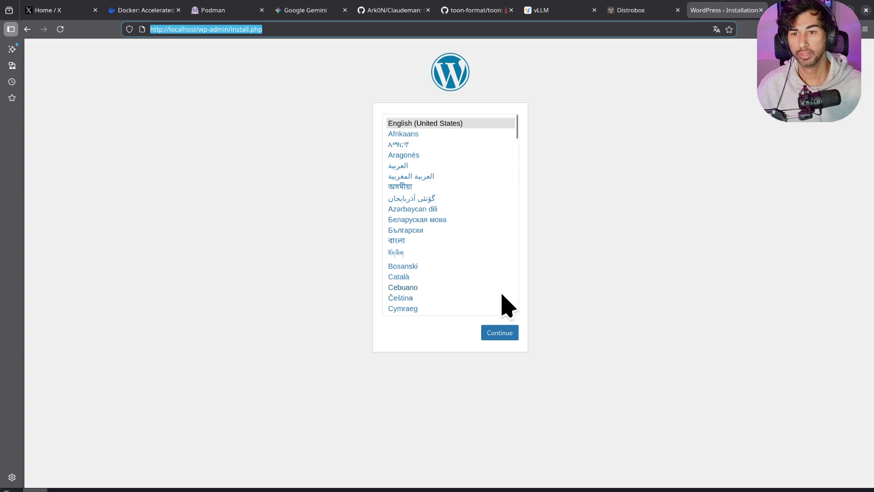
- Install WordPress in English with a site title, admin username, password and admin e-mail
click(497, 336)
text(anibalos)
key(Tab)
text(nibalos)
key(Tab)
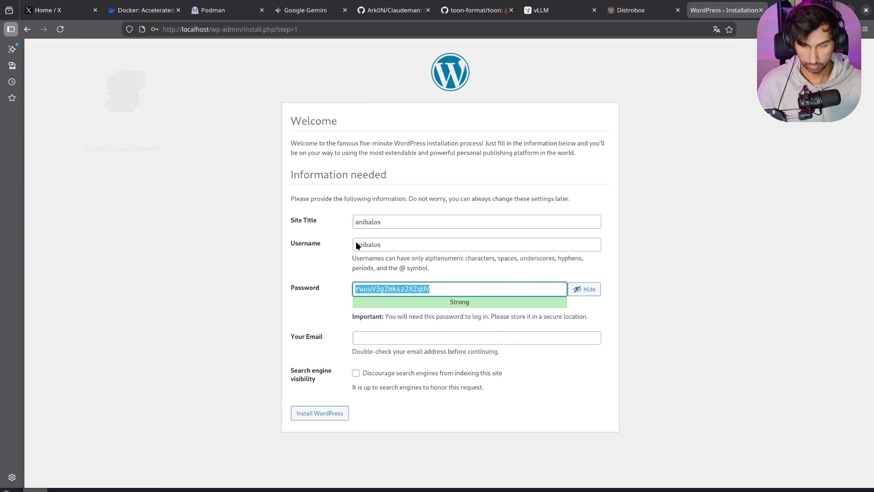
click(403, 340)
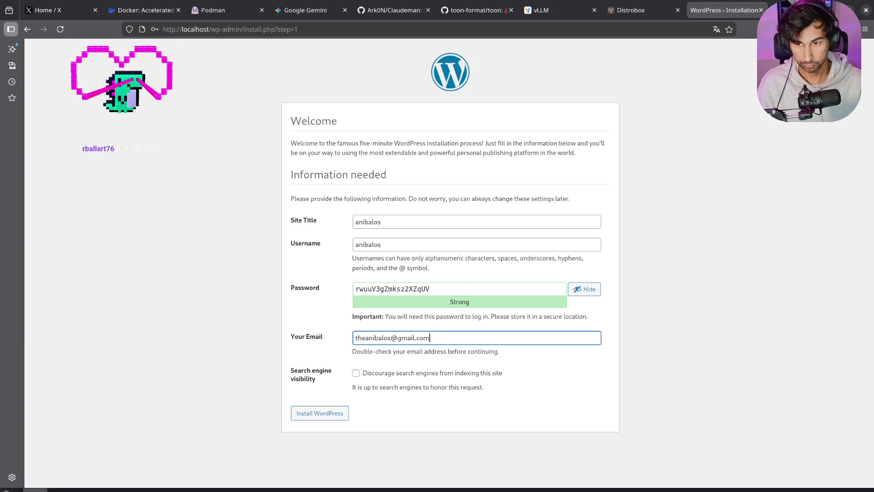
click(318, 414)
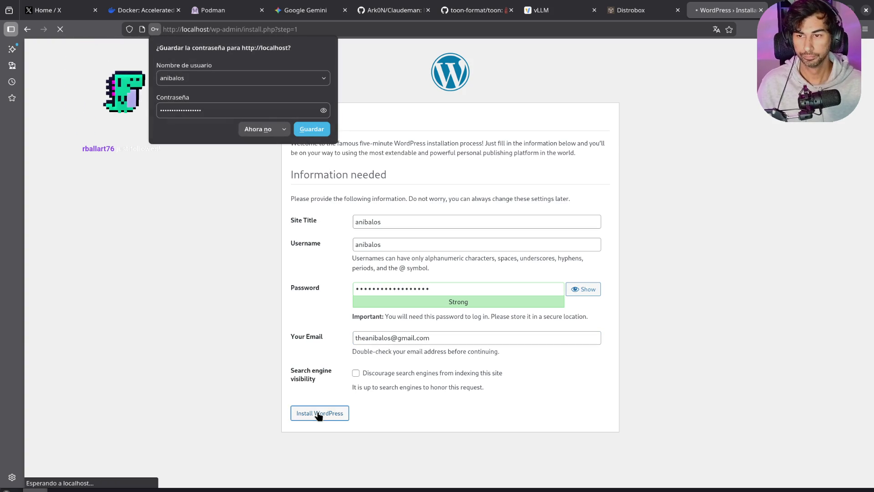
- Log in with the new admin username and pasted password, then open the Posts list
click(300, 219)
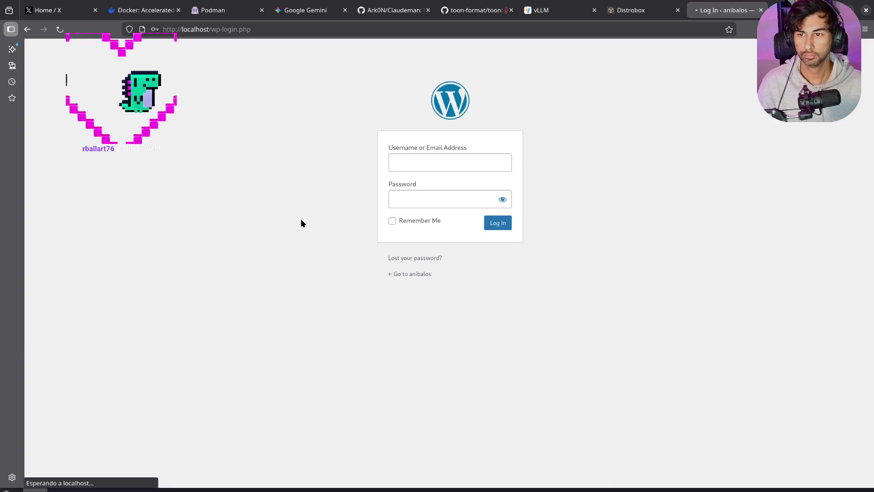
text(anibalos)
key(Tab)
key(ctrl+v)
key(Return)
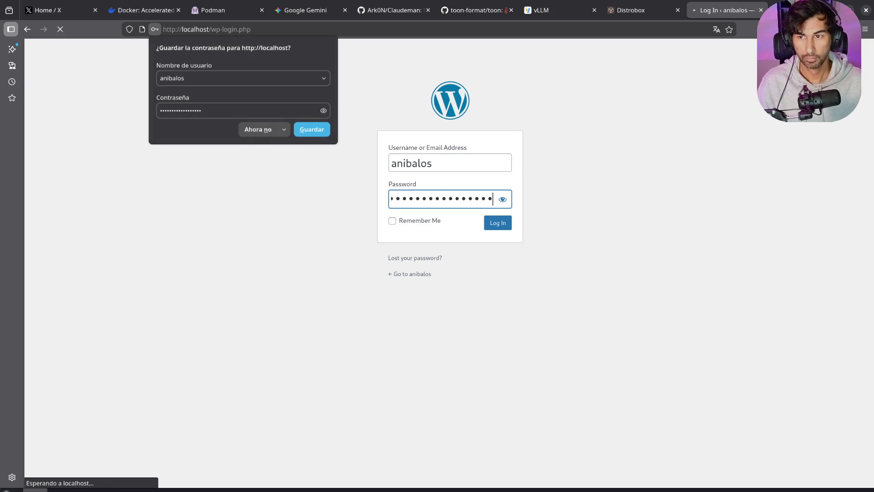
click(257, 130)
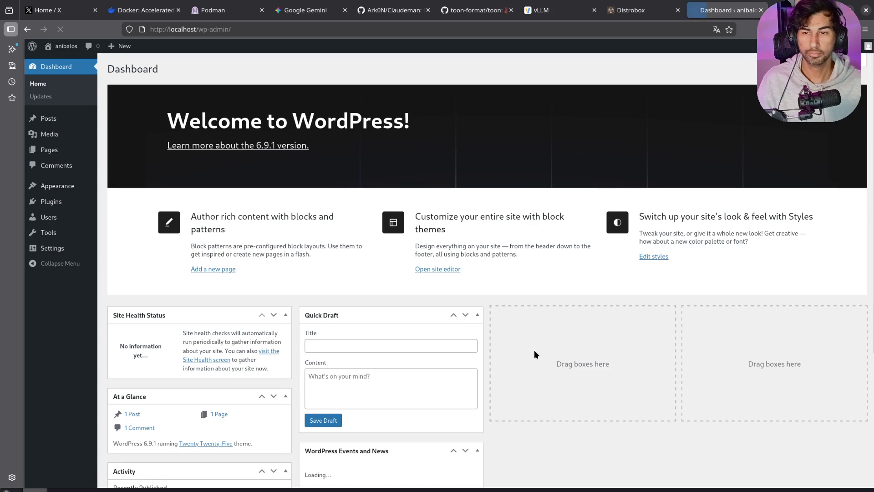
scroll(542, 348, down, 4)
scroll(542, 345, up, 5)
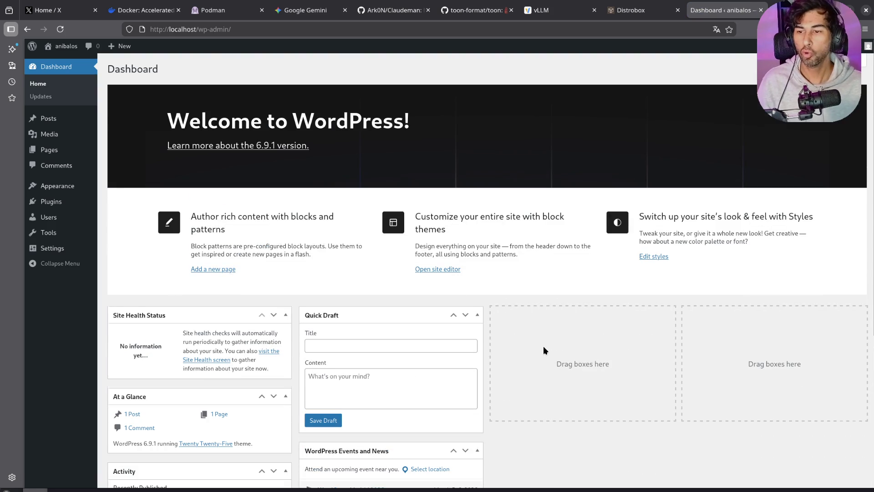
click(58, 119)
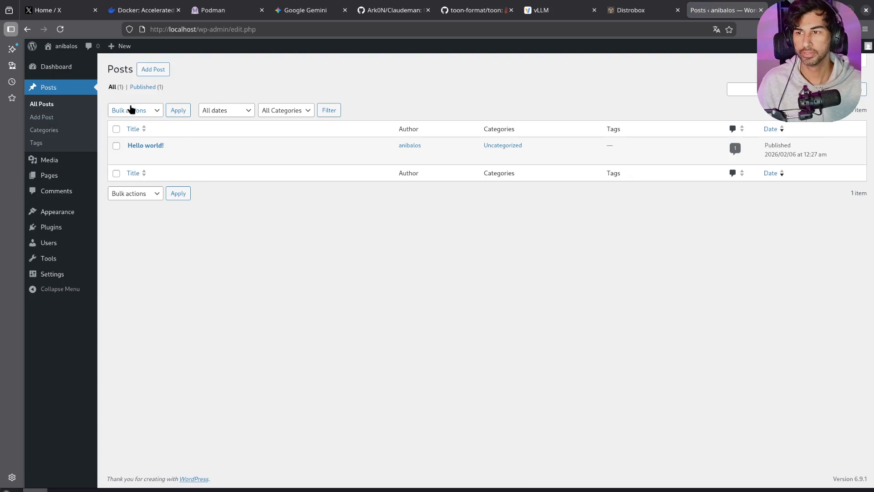
- Start a new post and step through the editor welcome guide to close it
click(150, 72)
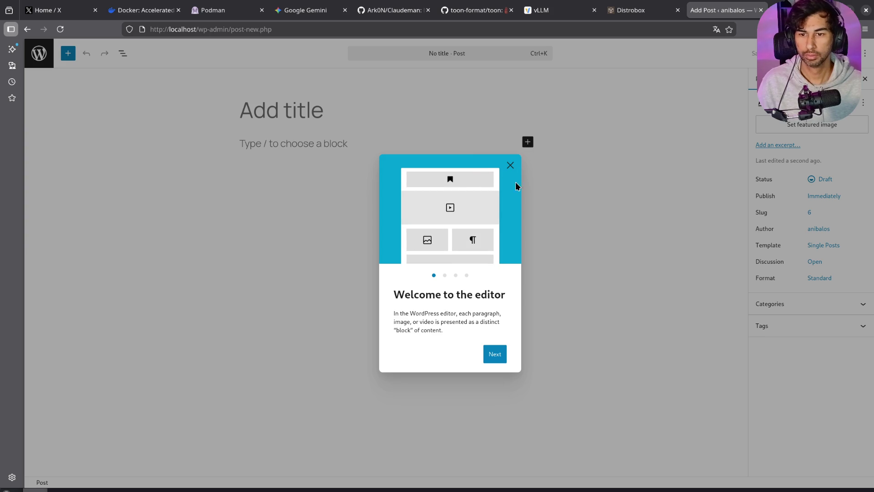
click(495, 356)
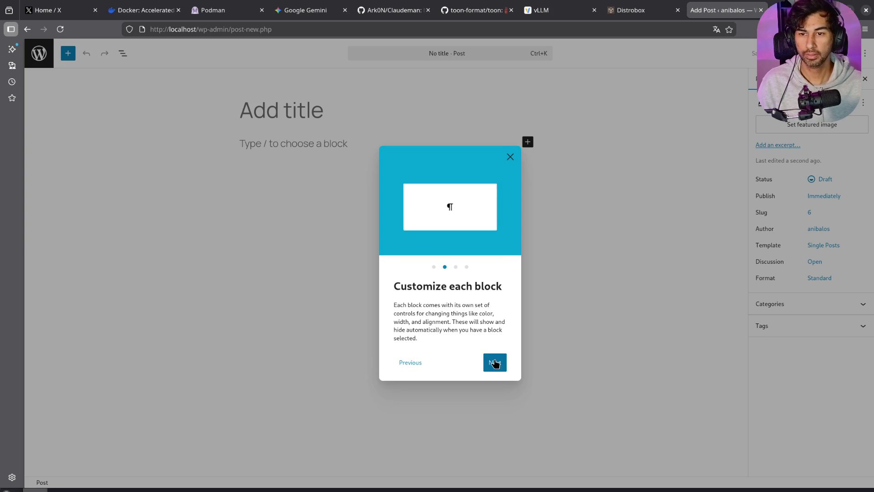
click(495, 364)
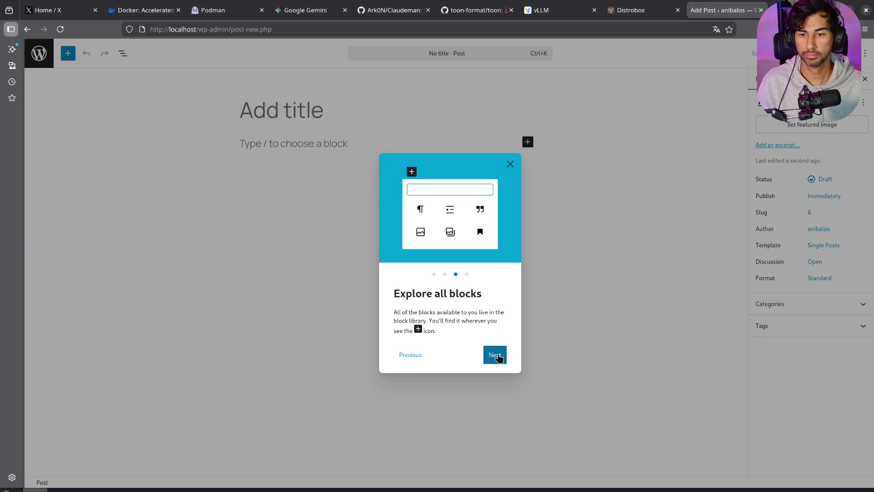
click(499, 356)
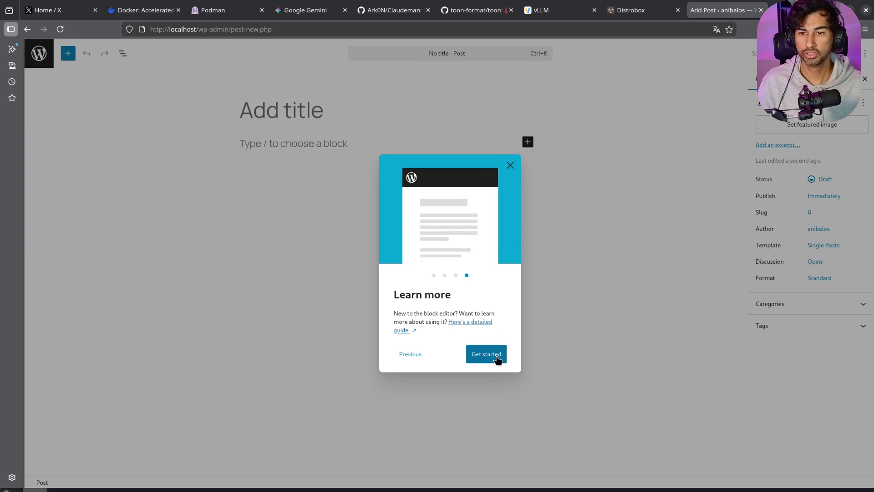
click(497, 357)
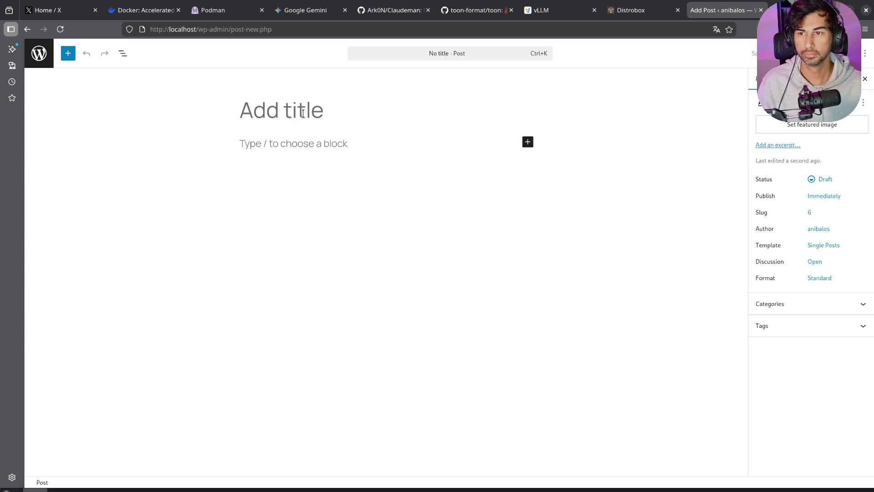
- Title the post 'Me Gusta el AGUACATE', correcting the 'GUsta' capitalisation
text(Me GU)
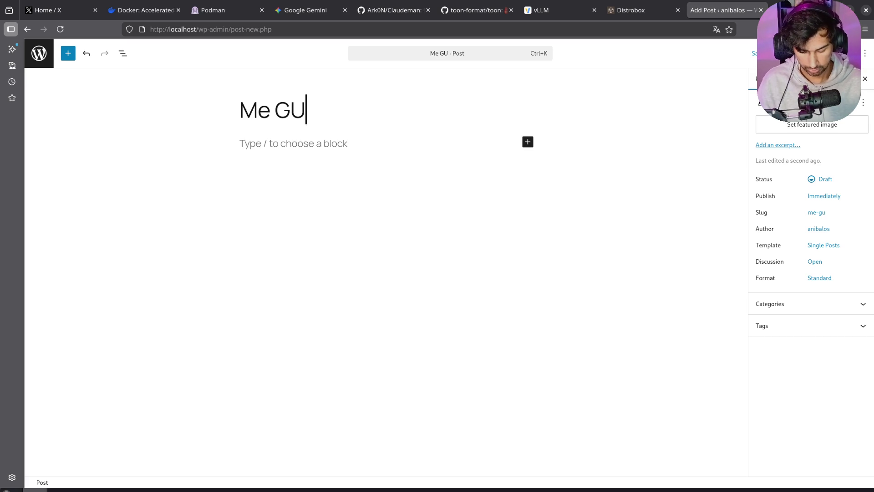
text(sta el AGUACATE)
click(303, 103)
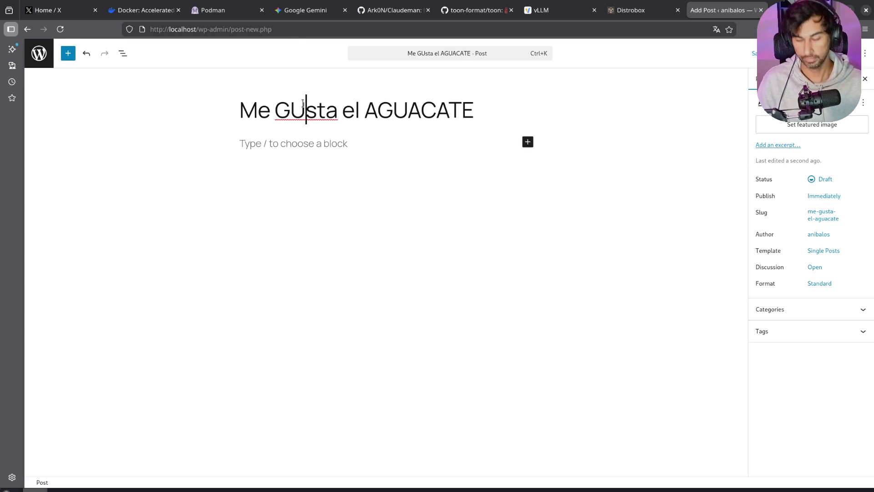
key(BackSpace)
text(u)
click(346, 173)
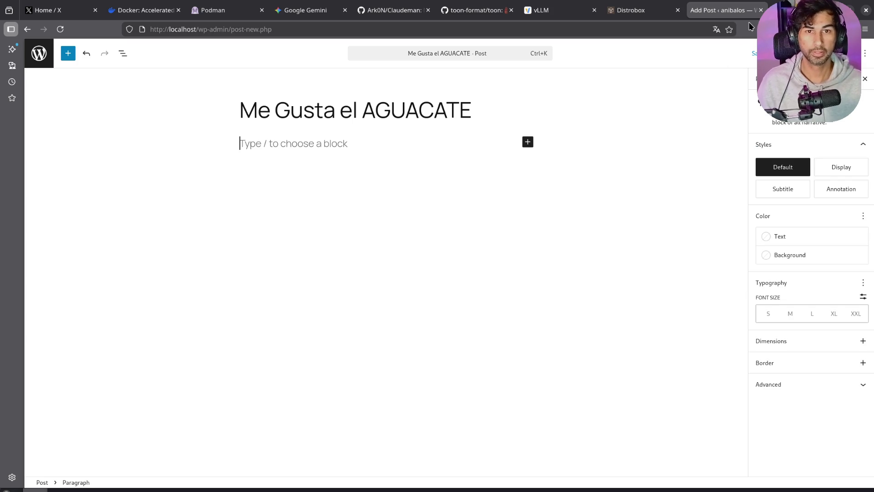
key(ctrl+t)
- Search Google Images for 'aguacate' and preview the first avocado photo
text(aguacate)
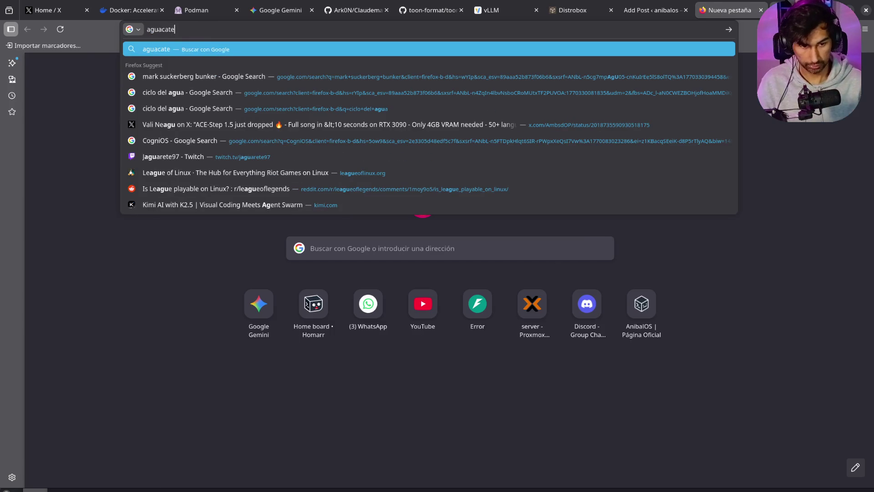
key(Return)
click(183, 85)
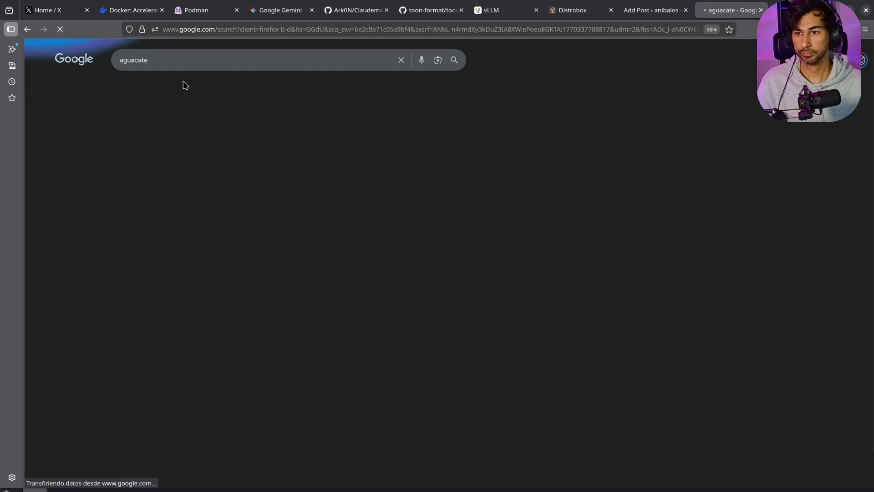
click(180, 146)
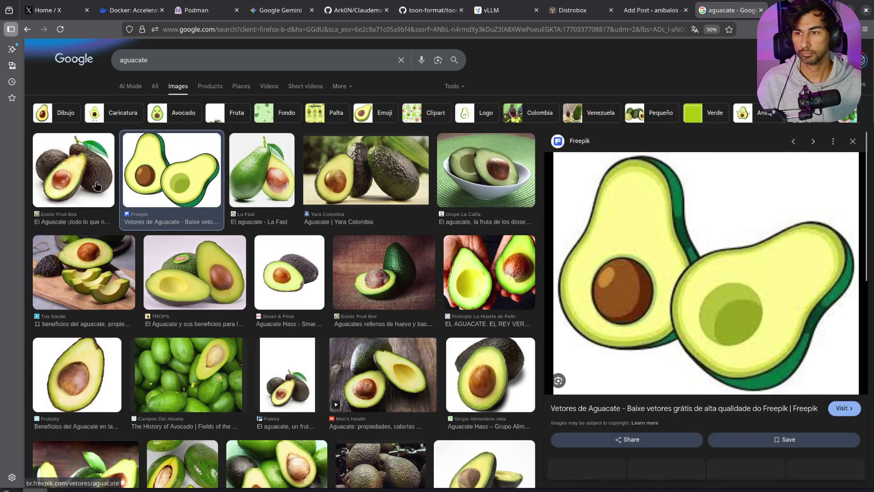
click(61, 172)
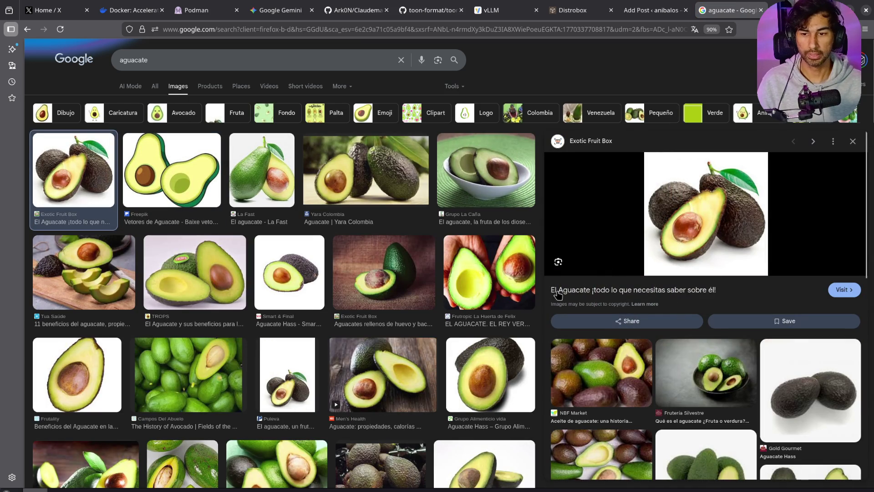
- Copy the Aguacate Hass image and paste it into the post draft
right_click(697, 250)
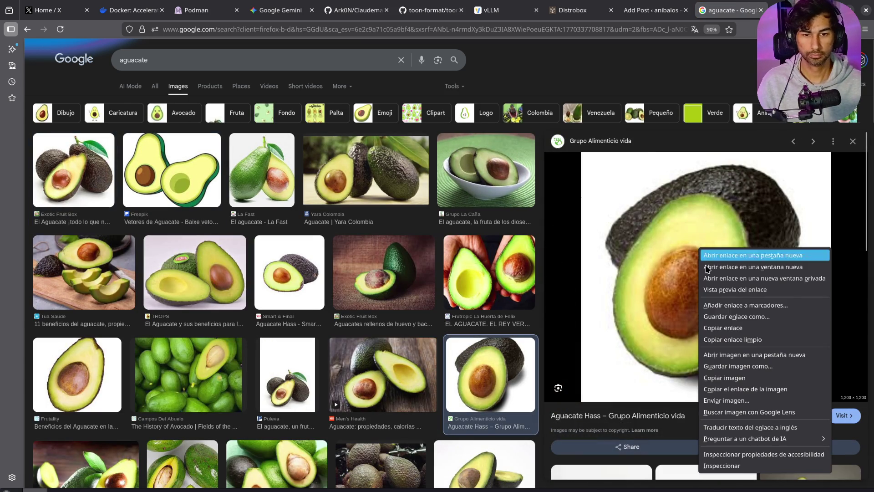
click(738, 378)
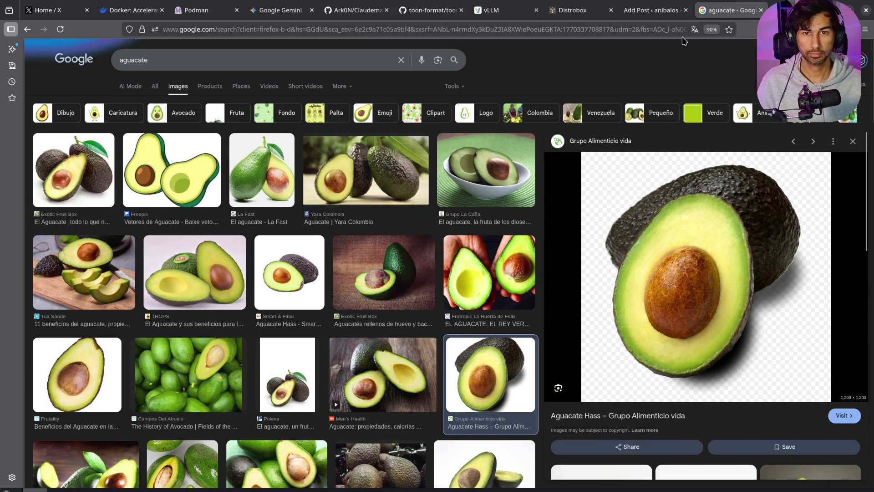
click(653, 10)
key(ctrl+v)
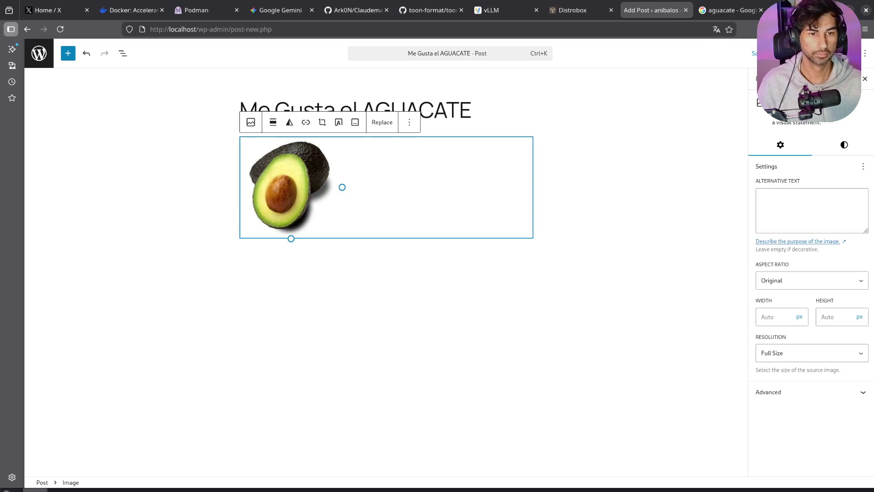
- Add an empty paragraph below the pasted avocado image
click(534, 283)
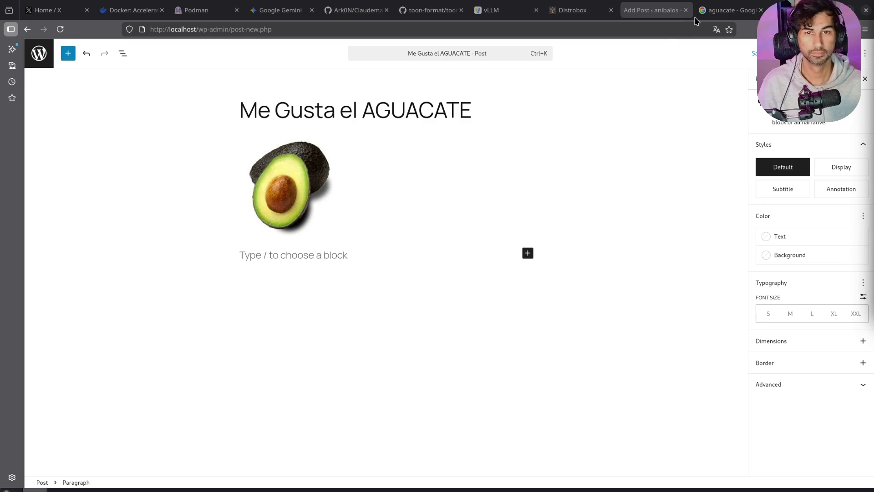
click(733, 10)
- Search Google for 'gutenber', then close that search results tab
click(655, 29)
text(gutenber)
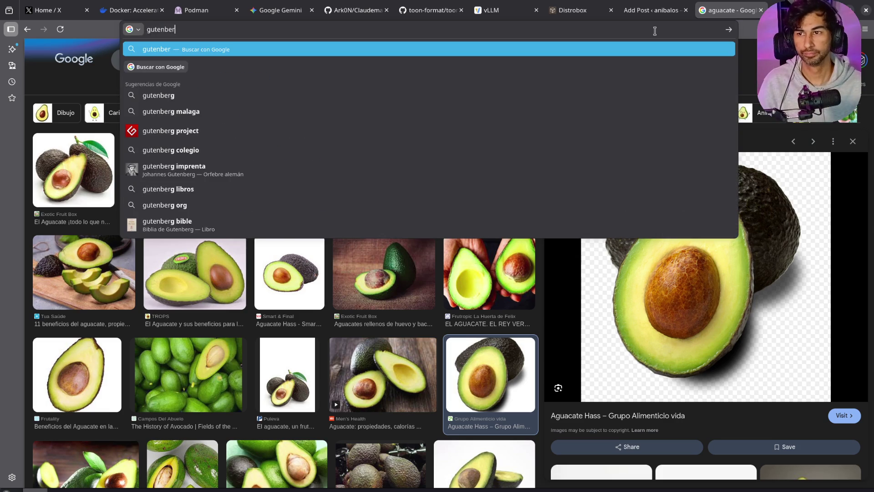
key(Return)
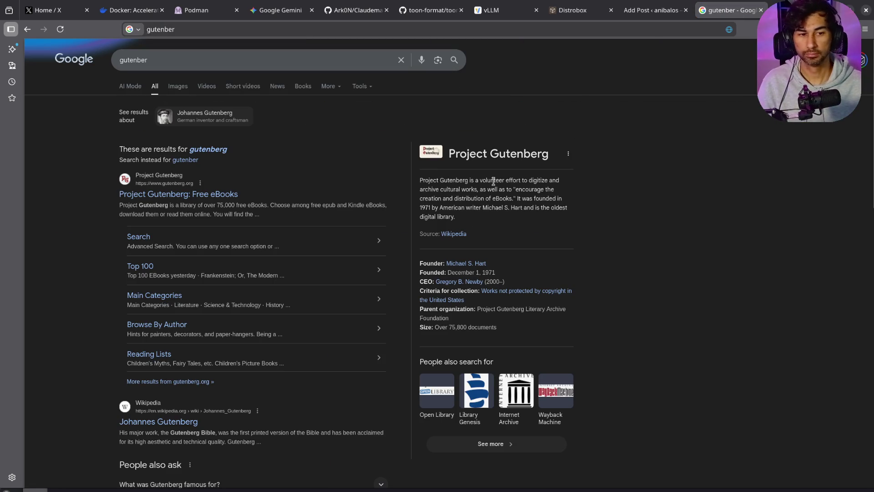
middle_click(733, 13)
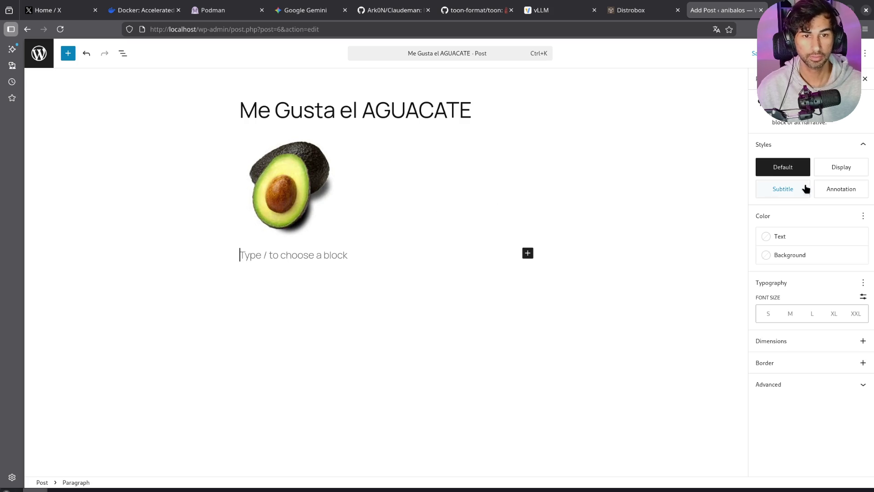
- Using List View, drag the avocado Image block over the empty paragraph so only the image remains
mouse_move(838, 173)
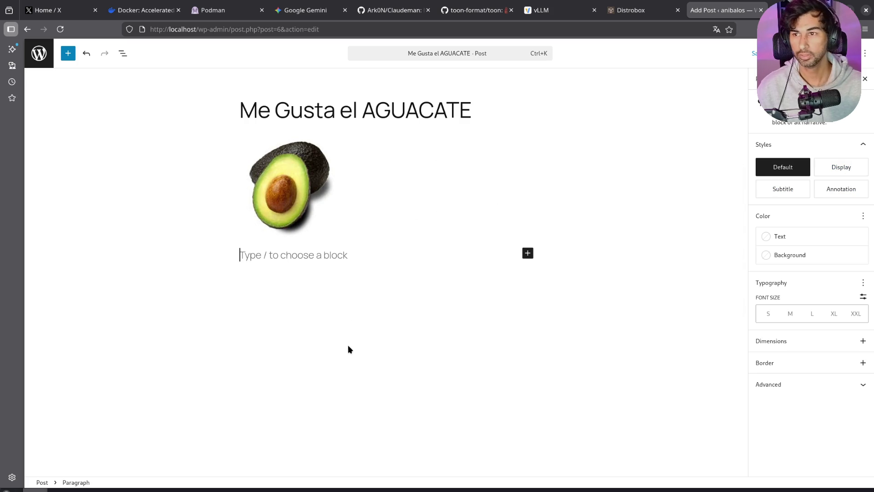
click(120, 54)
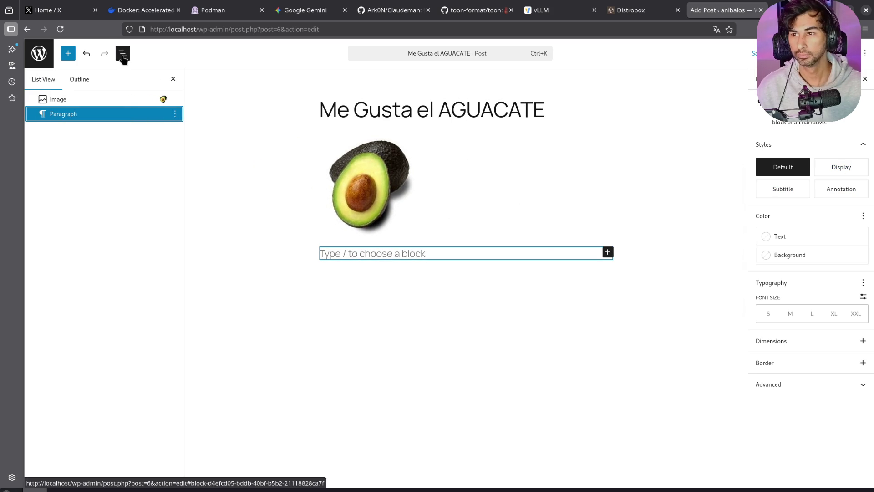
mouse_move(408, 193)
mouse_down()
mouse_move(384, 191)
mouse_move(353, 340)
mouse_move(363, 137)
mouse_up()
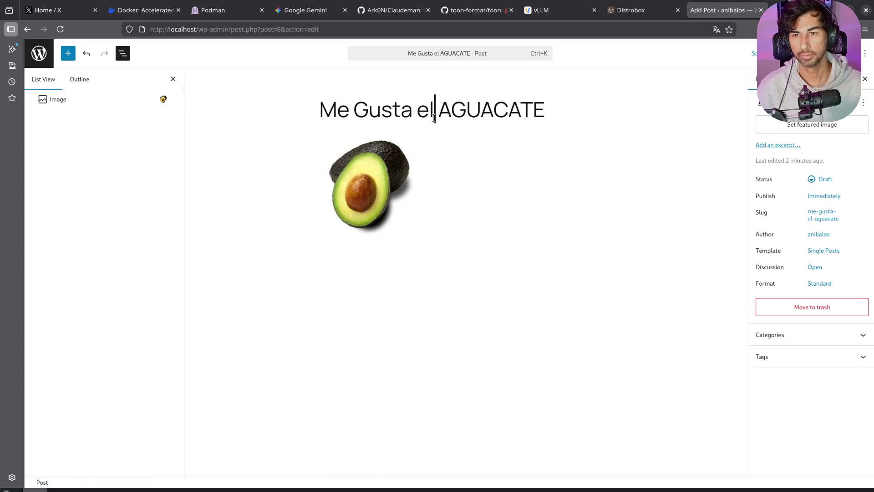
click(404, 253)
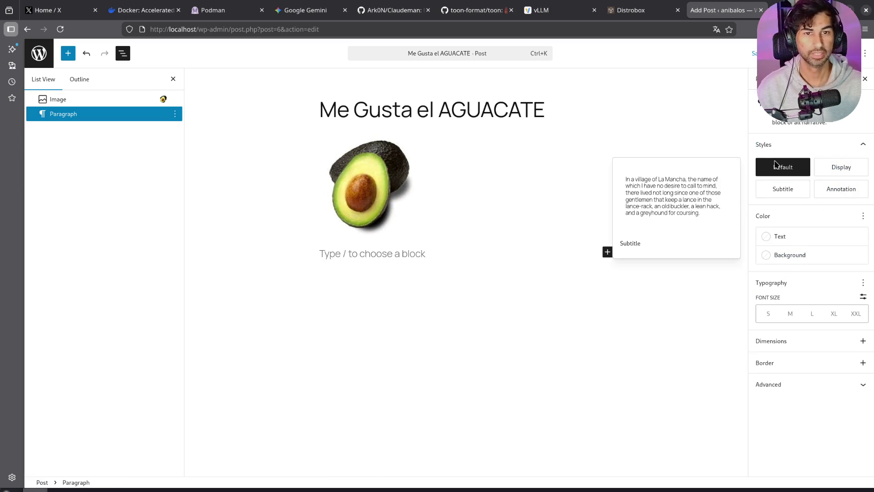
click(762, 79)
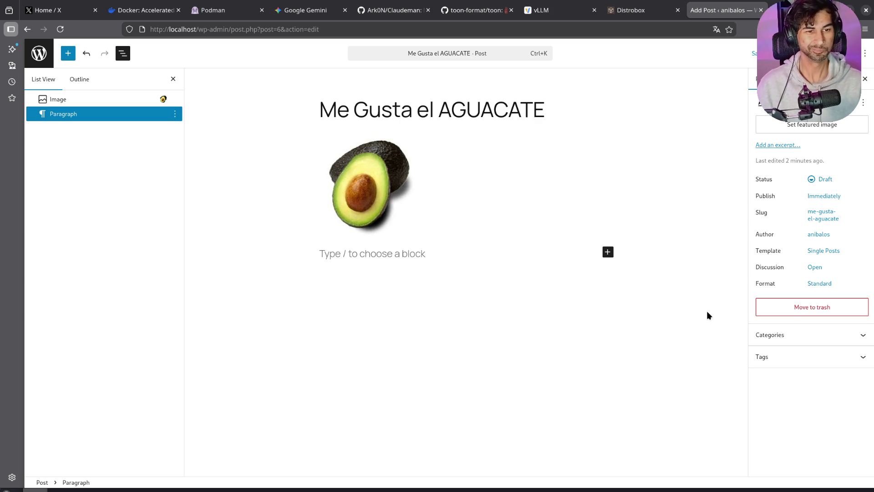
mouse_move(387, 189)
mouse_down()
mouse_move(412, 239)
mouse_move(455, 248)
mouse_up()
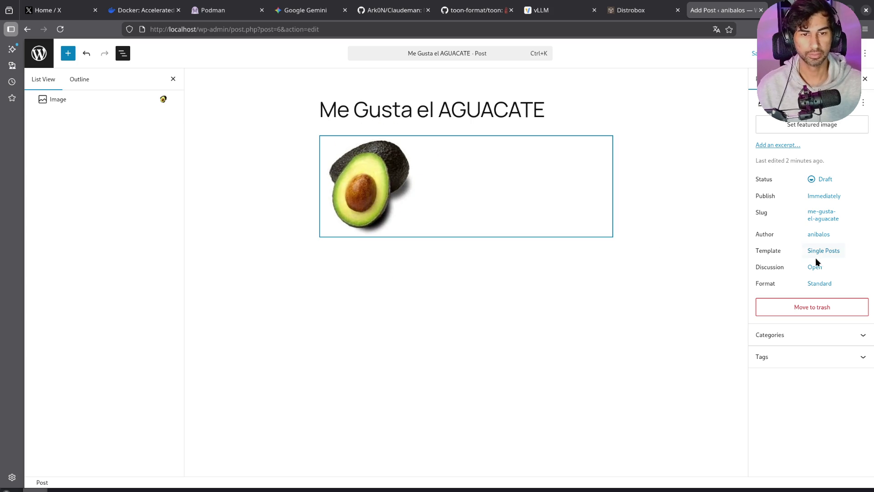
click(779, 326)
- Publish the avocado post
click(780, 328)
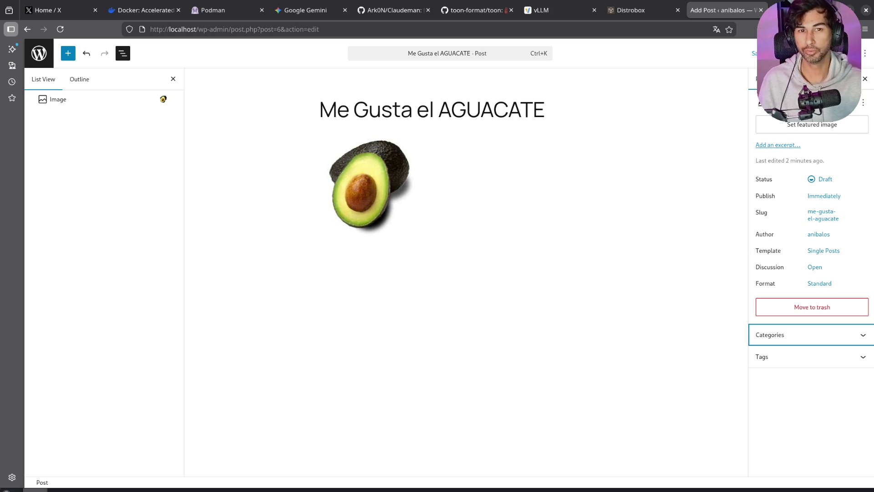
click(837, 53)
click(857, 54)
- View the live post, then open the site editor's Templates and return to Single Posts
click(771, 156)
scroll(397, 313, down, 10)
scroll(396, 313, up, 5)
scroll(397, 316, up, 5)
scroll(397, 316, down, 10)
scroll(397, 315, up, 10)
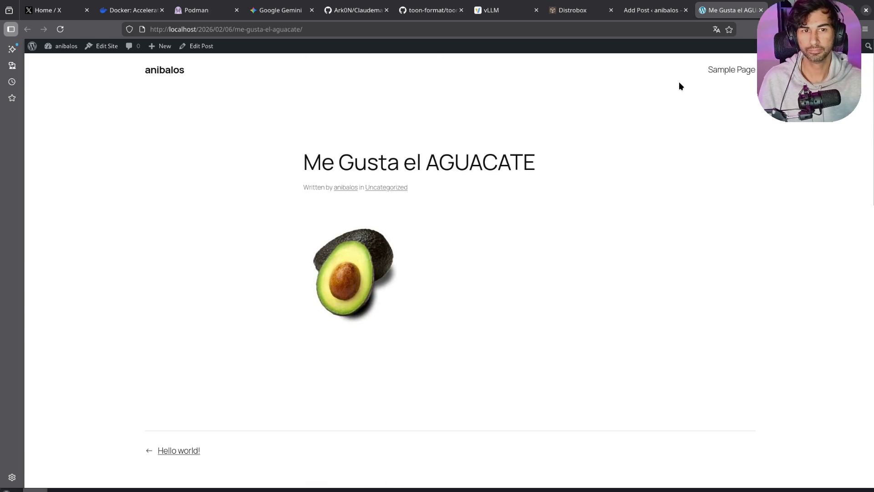
mouse_move(32, 46)
click(96, 43)
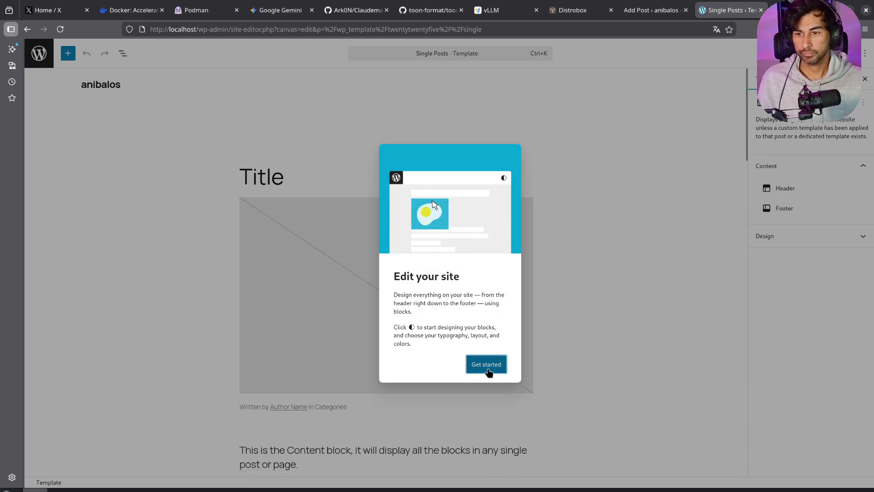
click(487, 367)
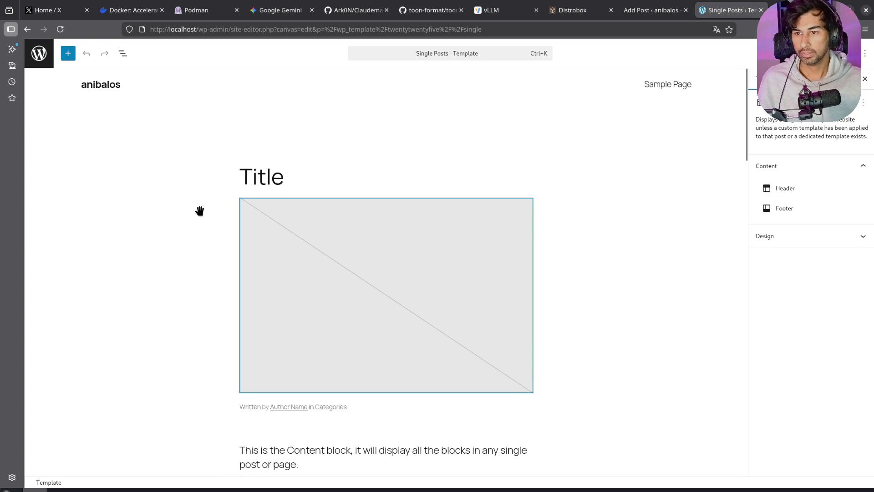
click(39, 53)
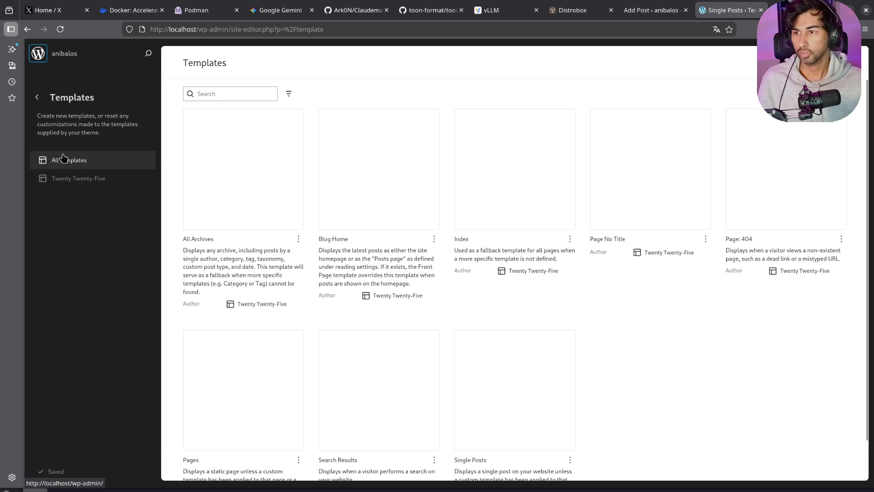
key(alt+Left)
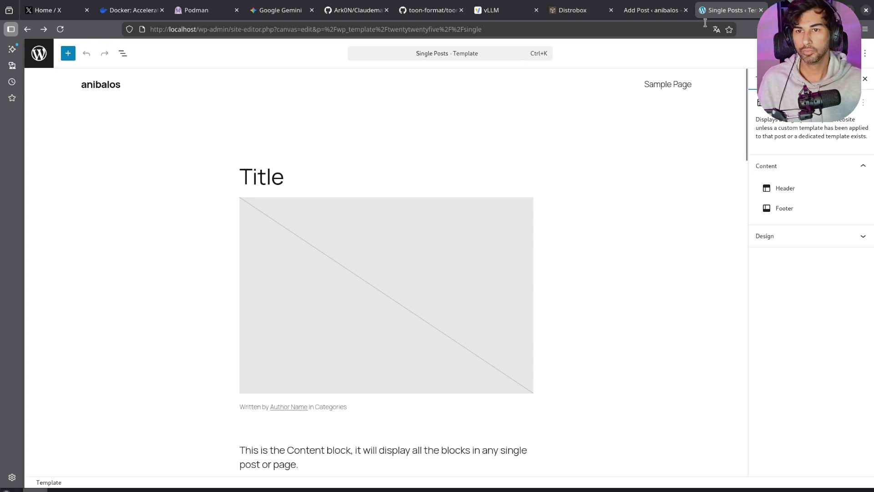
- Close the leftover WordPress and Distrobox browser tabs
middle_click(728, 10)
middle_click(714, 10)
middle_click(705, 10)
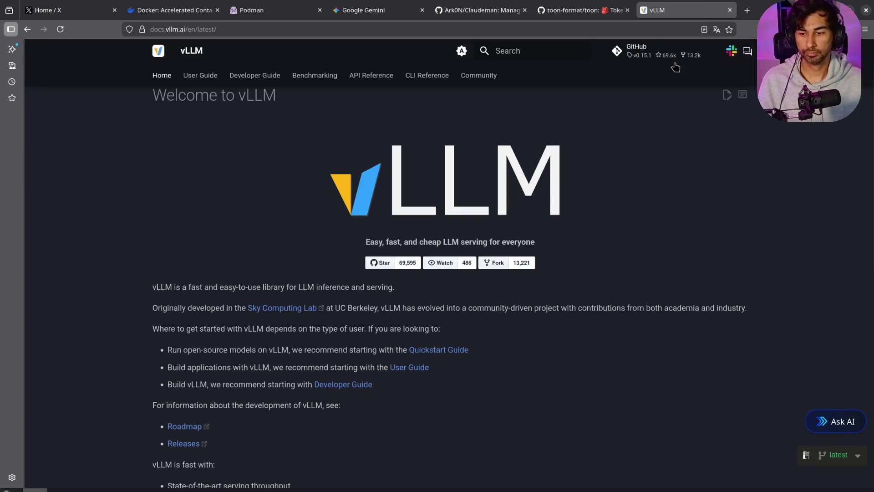
- Run docker compose down to remove the WordPress and database containers
key(F12)
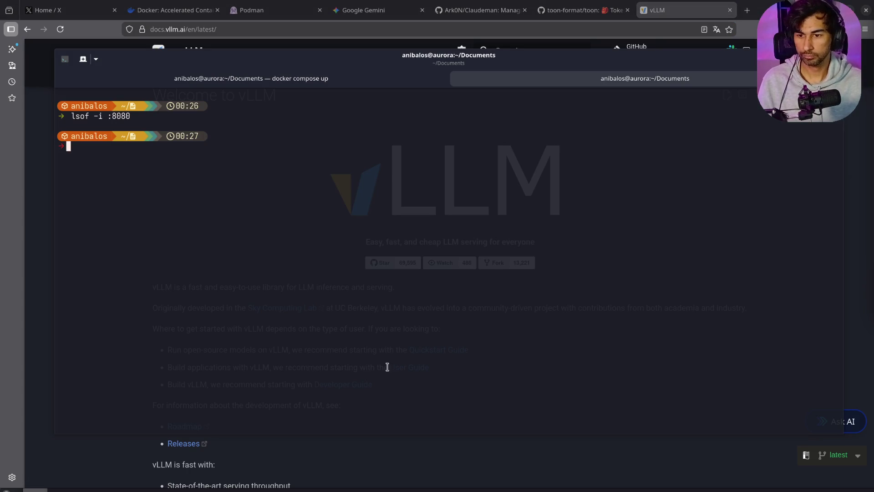
text(docker compose d)
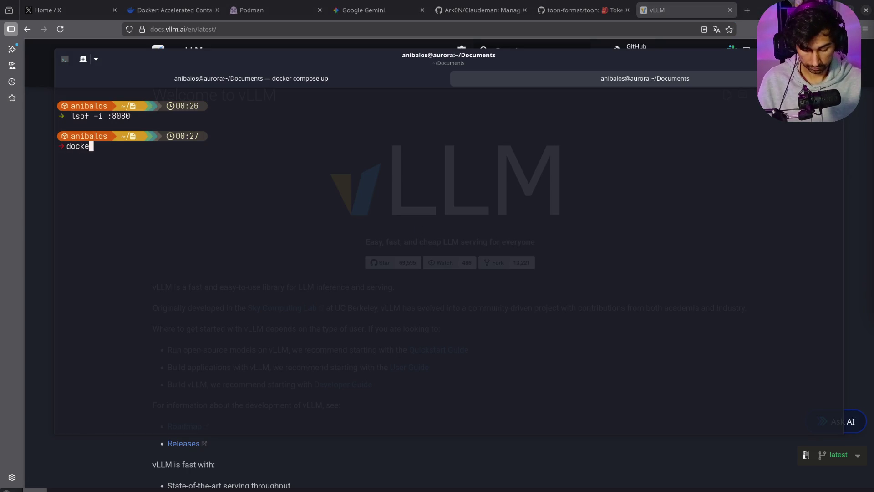
text(own)
key(Return)
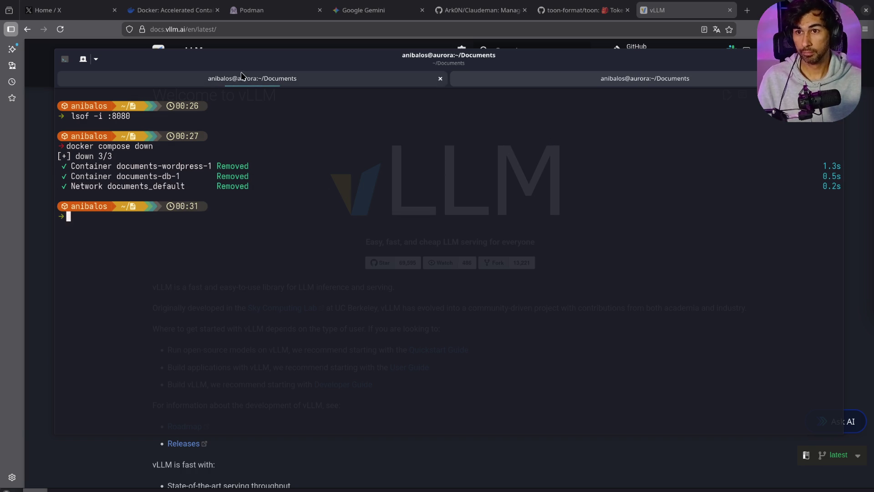
- Open compose.yaml in nano and move to the mariadb image line
text(nano compose.yaml)
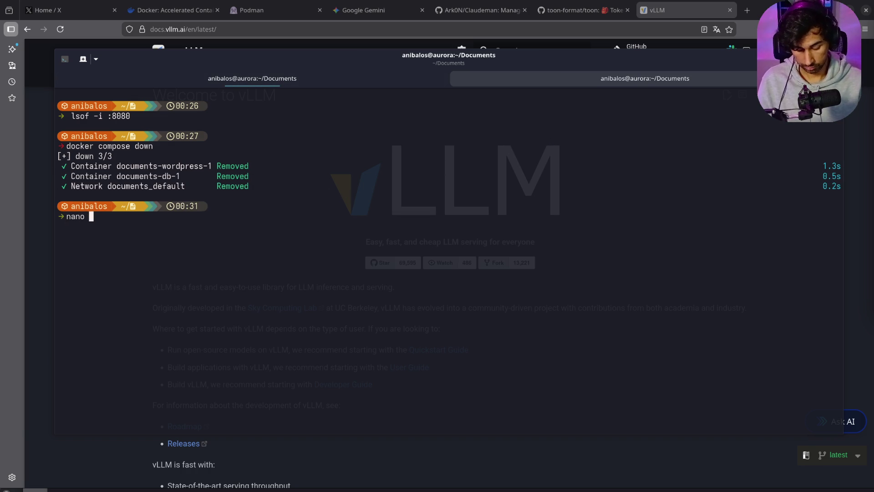
key(Return)
key(Down)
key(Down)
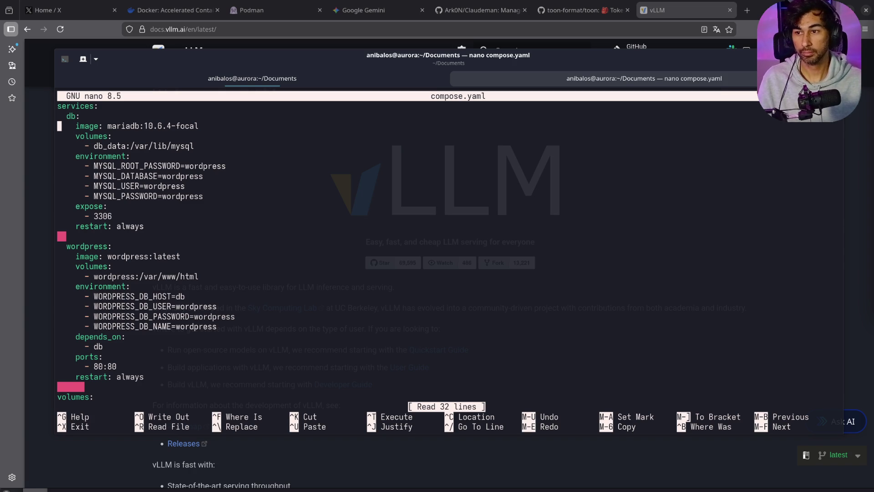
key(Right)
key(Right)
key(Right)
key(Right)
key(Right)
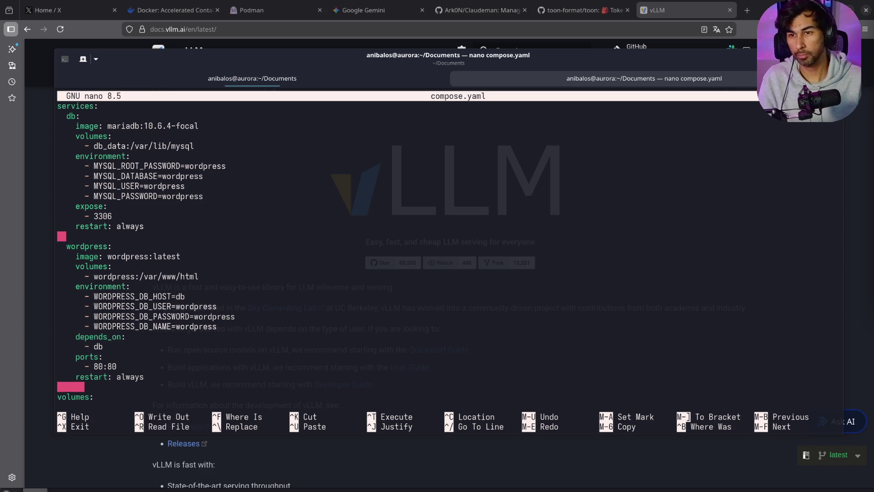
click(747, 10)
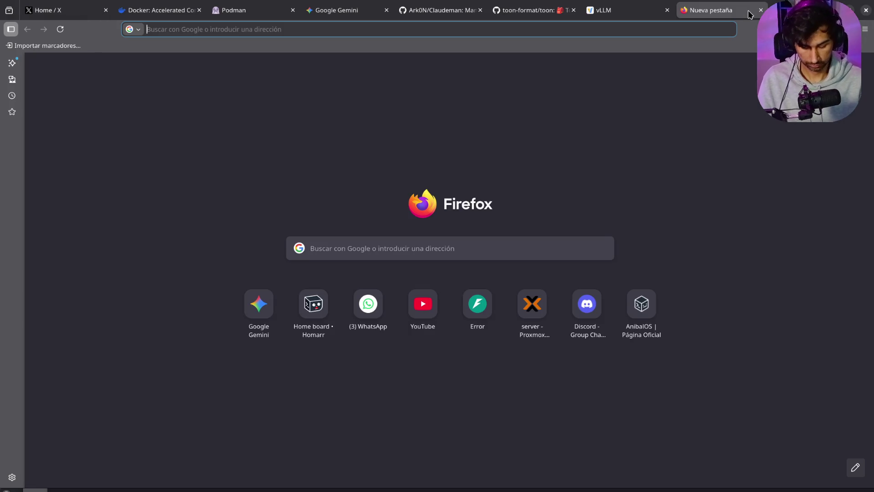
- Search Google for 'wordpress postgress docker compose yaml' and return to the compose.yaml terminal
text(wordpress postgress)
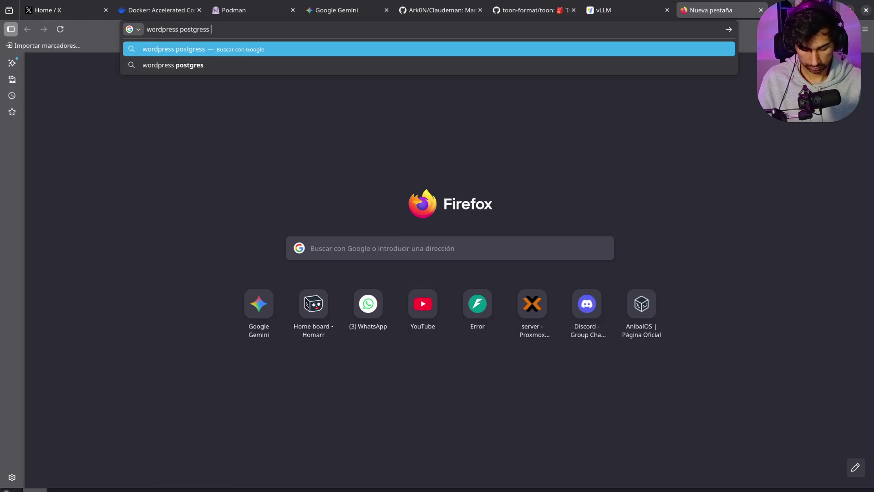
text(compo)
key(BackSpace)
key(BackSpace)
key(BackSpace)
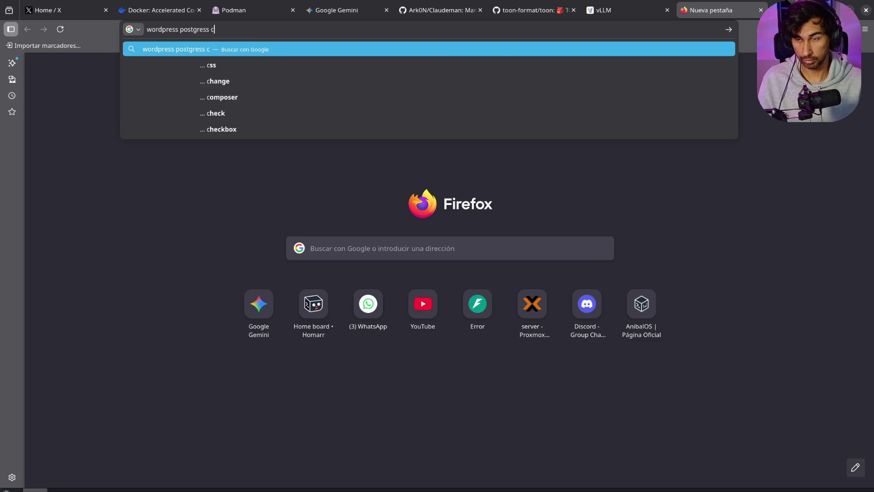
text(docker compose y)
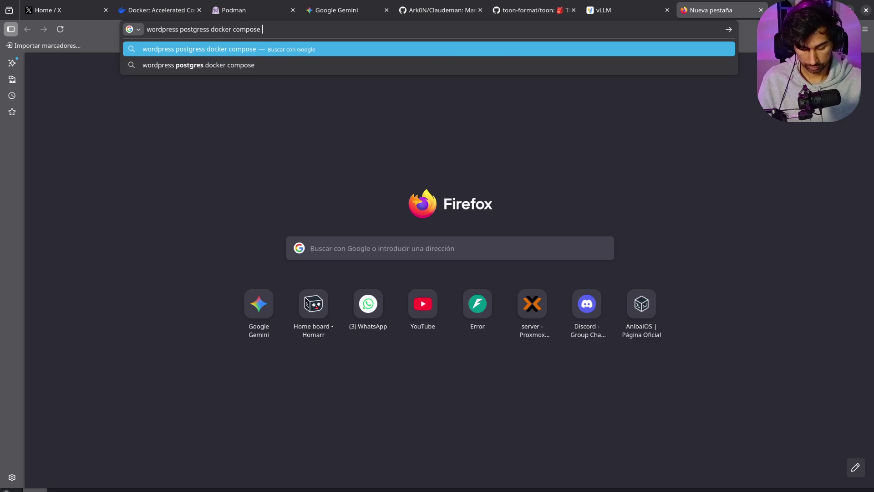
text(aml)
key(Return)
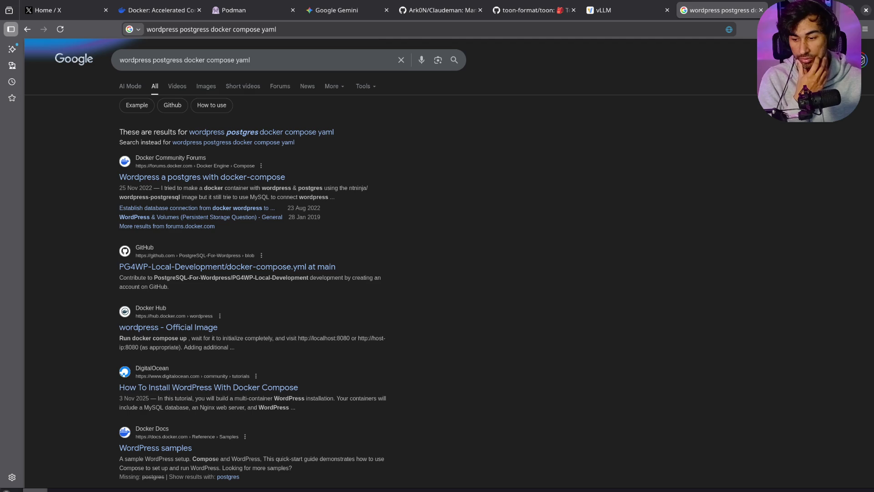
key(alt+Tab)
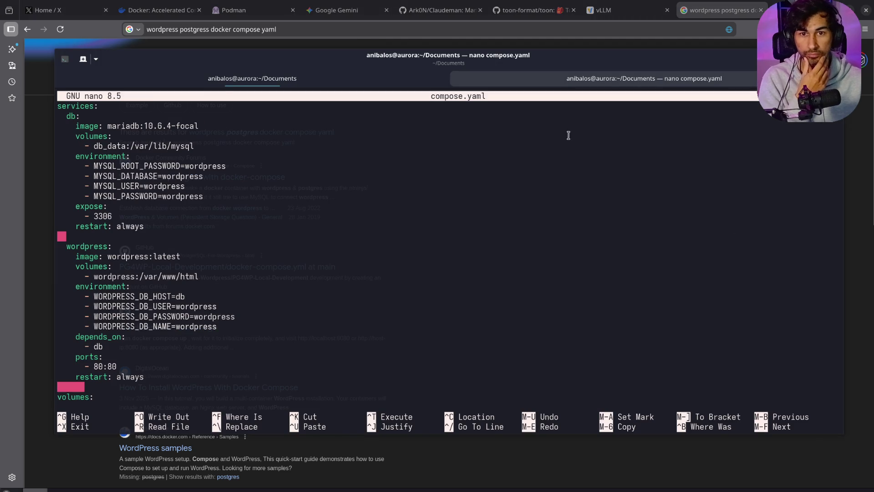
- In a new terminal tab, tab-complete 'distro' to list the distrobox commands, then clear the prompt
click(86, 65)
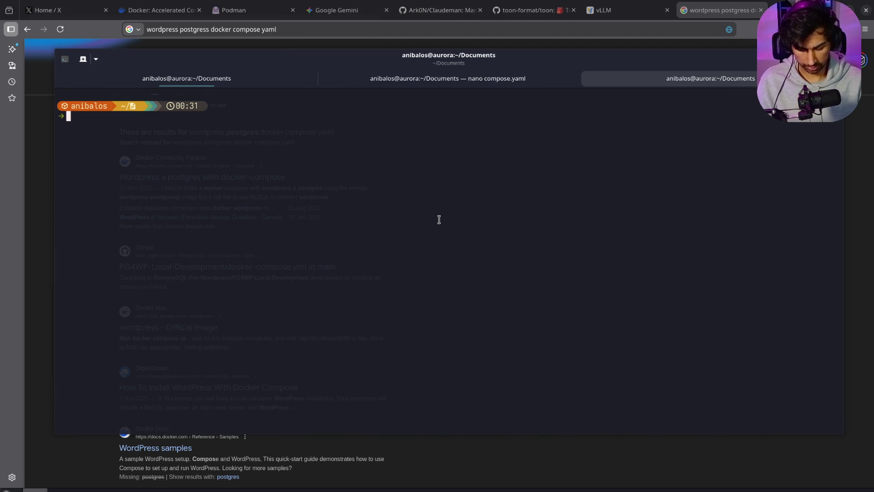
text(distro)
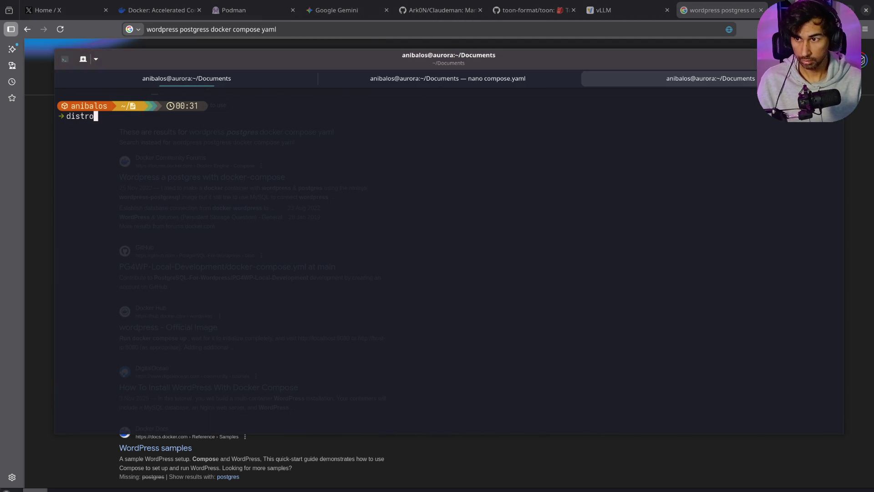
key(Tab)
key(Tab)
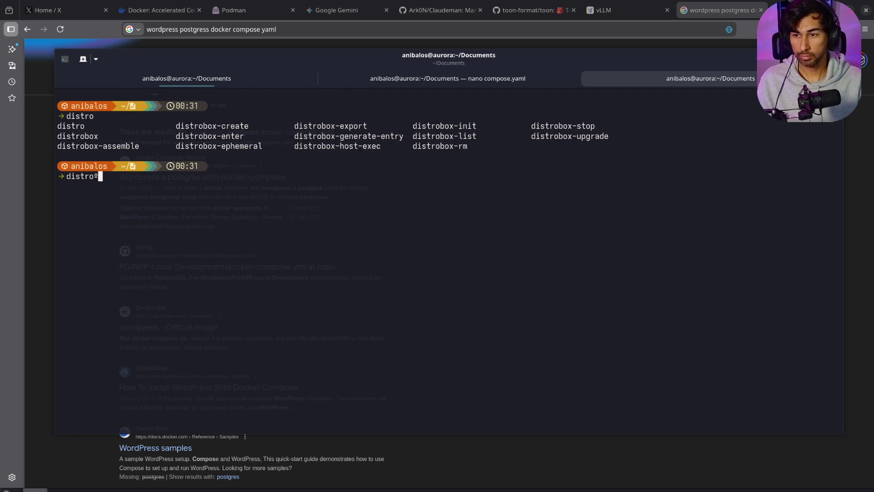
drag(248, 124, 175, 126)
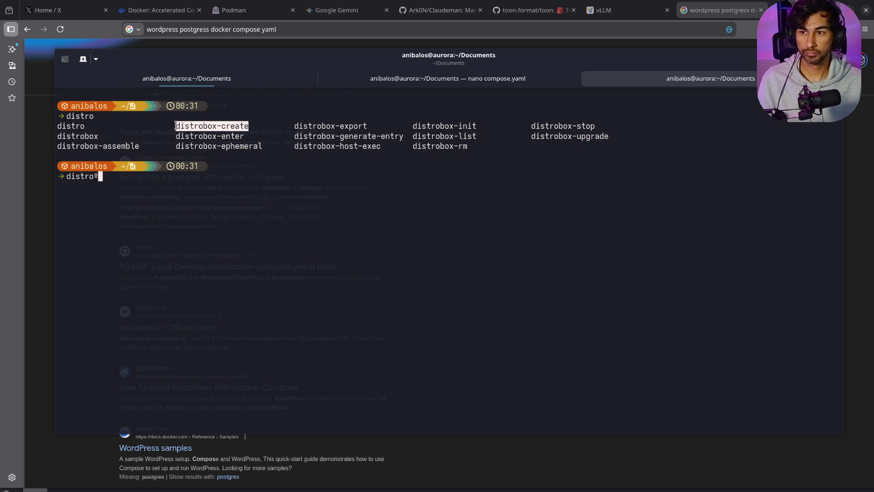
key(Escape)
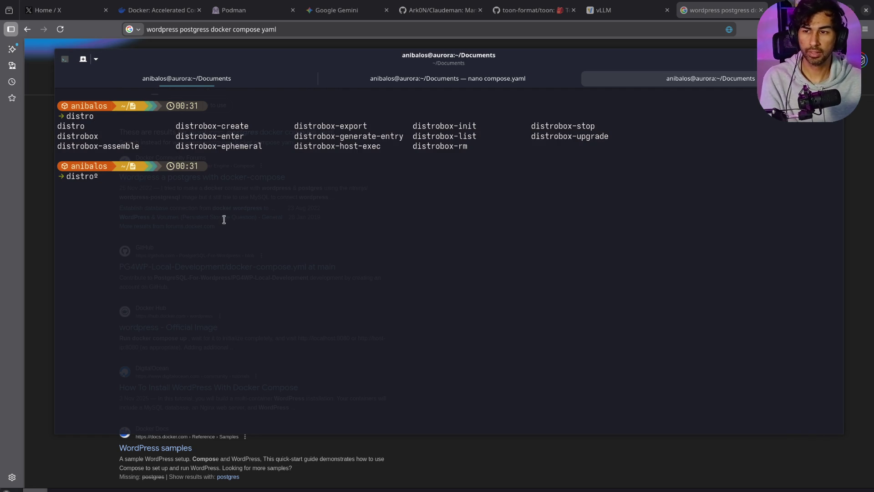
key(BackSpace)
key(BackSpace)
key(BackSpace)
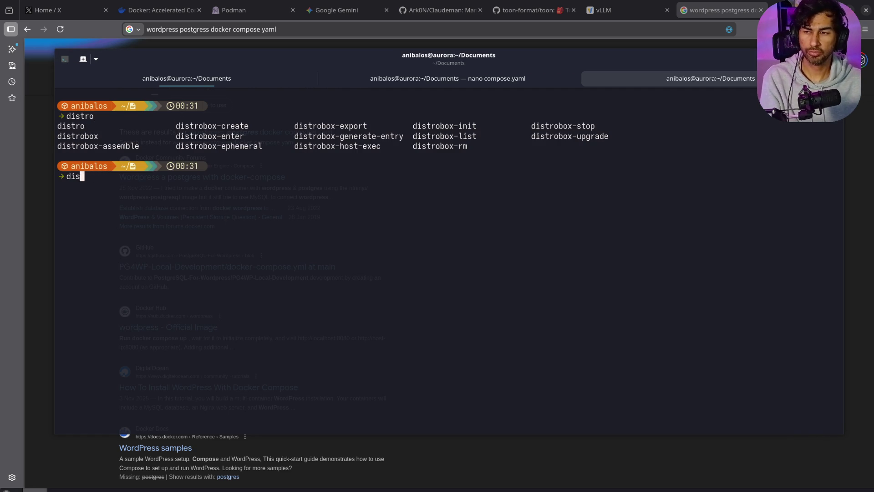
- In a new Gemini chat, ask 'como levanto un distrobox de' Alpine
click(348, 14)
click(41, 85)
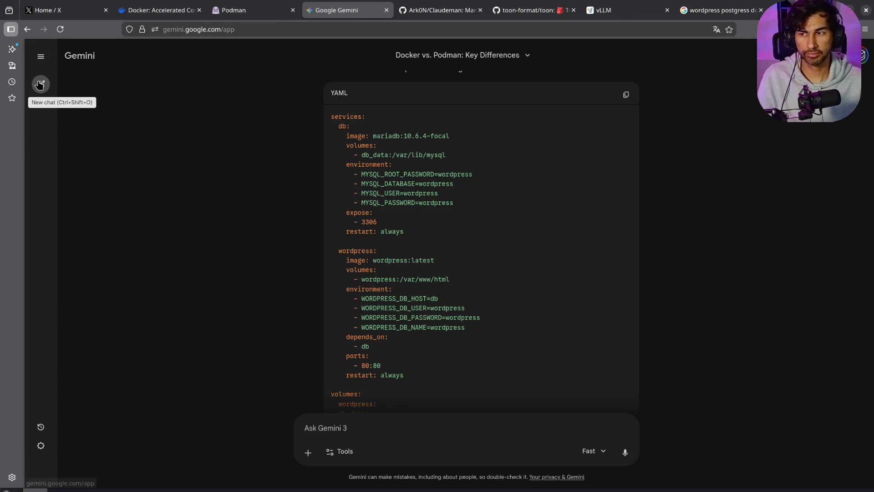
click(420, 251)
text(como lev)
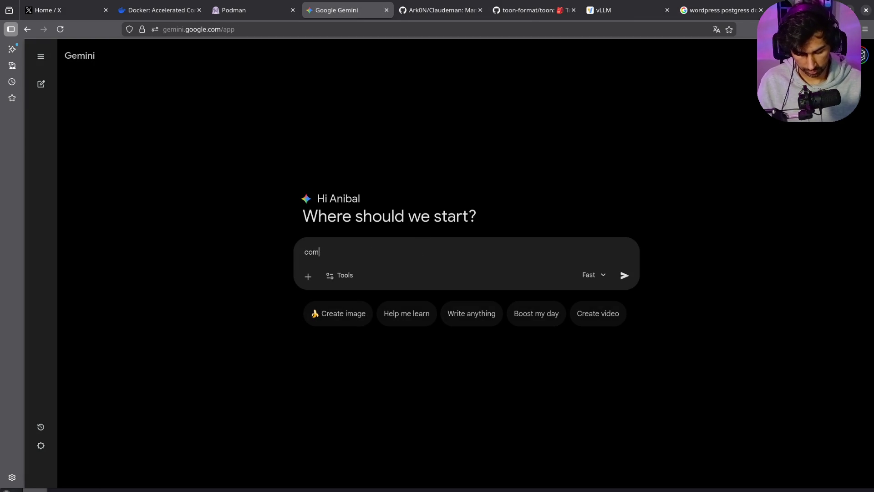
text(anto un )
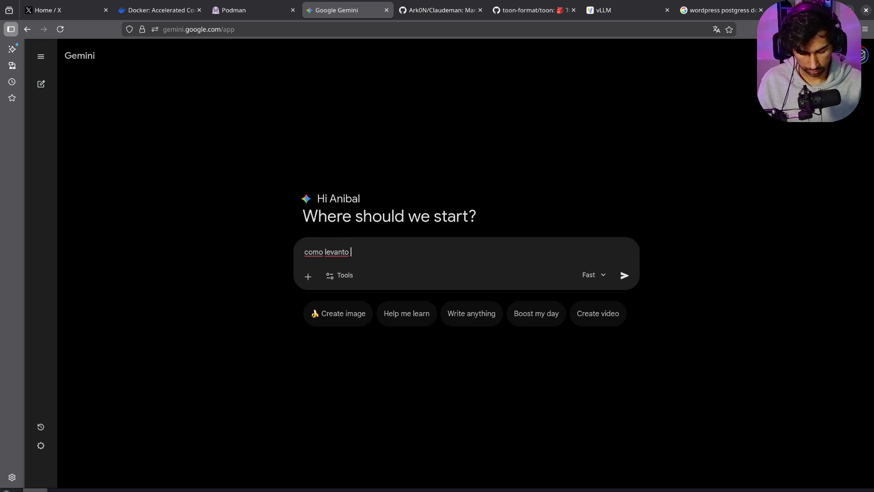
text(distrobox de alpine)
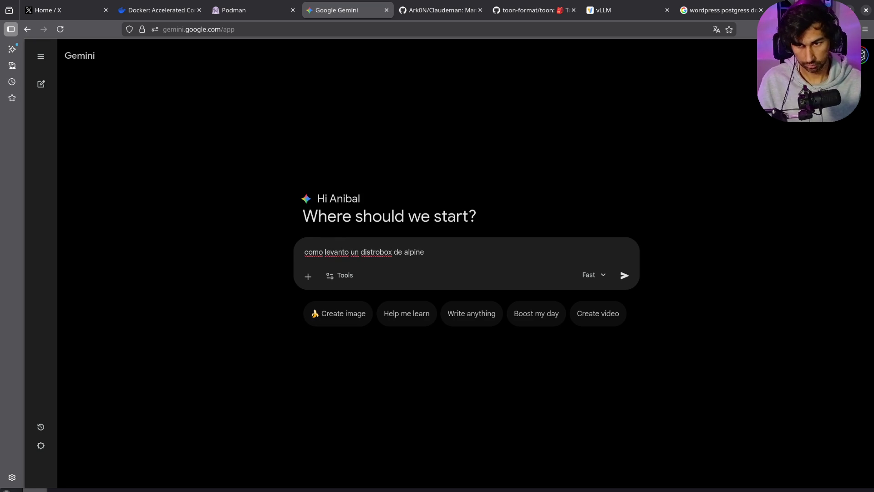
key(Return)
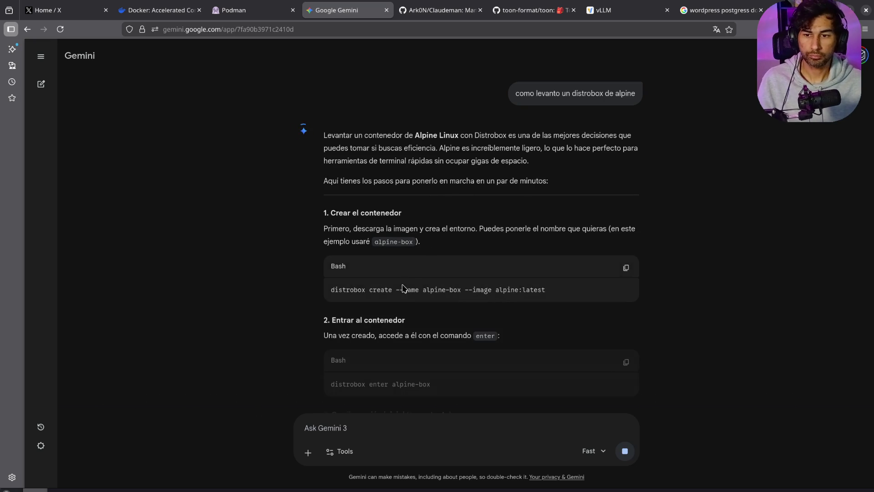
- Examine the suggested distrobox create command and its alpine-box container name
mouse_move(332, 298)
mouse_down()
mouse_move(437, 289)
mouse_move(393, 289)
mouse_up()
click(441, 287)
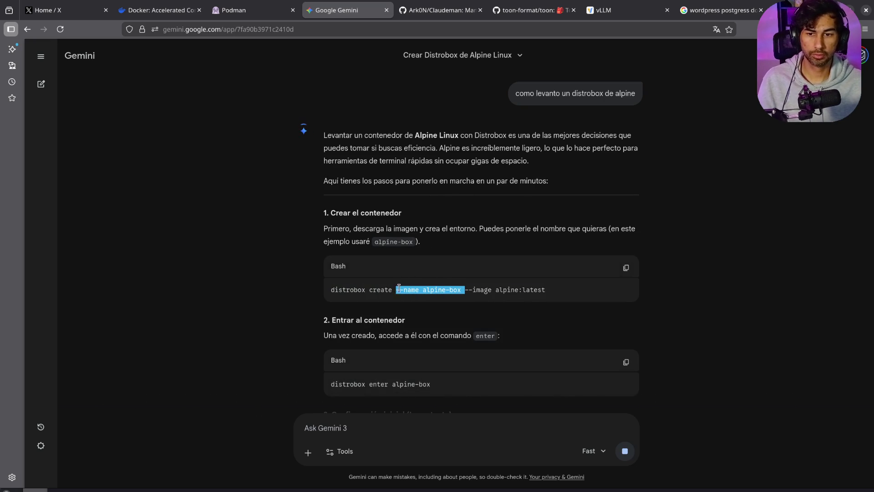
click(510, 293)
drag(498, 290, 556, 295)
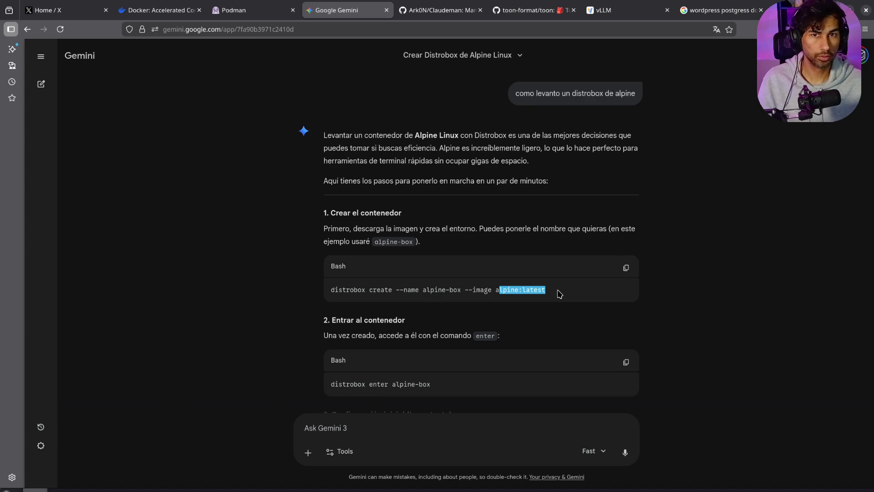
scroll(559, 294, down, 2)
scroll(559, 293, down, 2)
scroll(560, 294, down, 2)
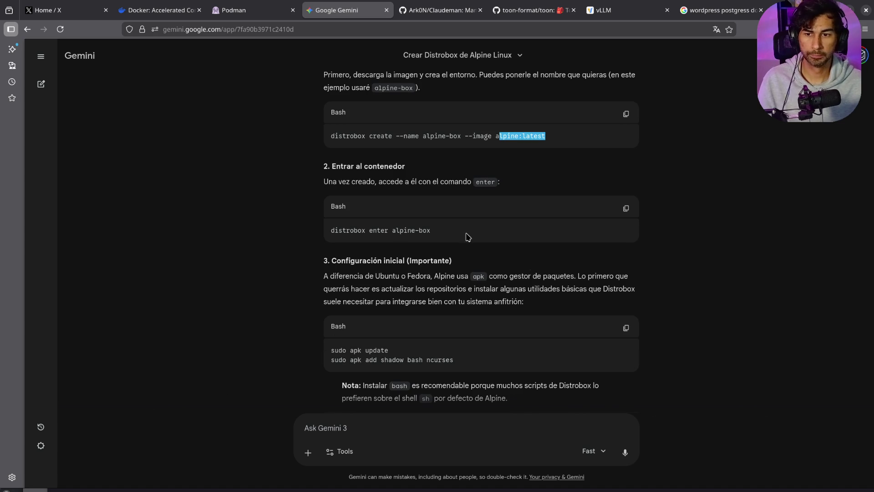
- Review the 'distrobox enter alpine-box' line, then copy the create command for the terminal
click(331, 233)
drag(330, 234, 462, 235)
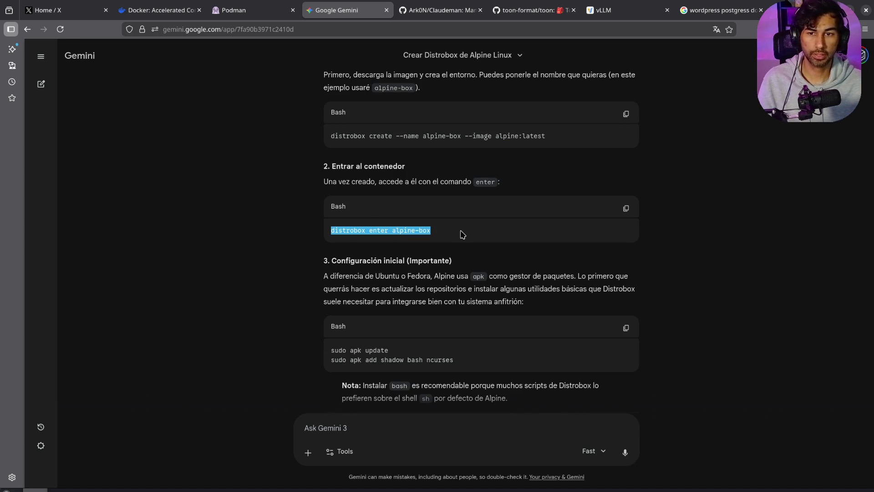
mouse_move(494, 165)
mouse_down()
mouse_move(482, 137)
mouse_move(549, 140)
mouse_up()
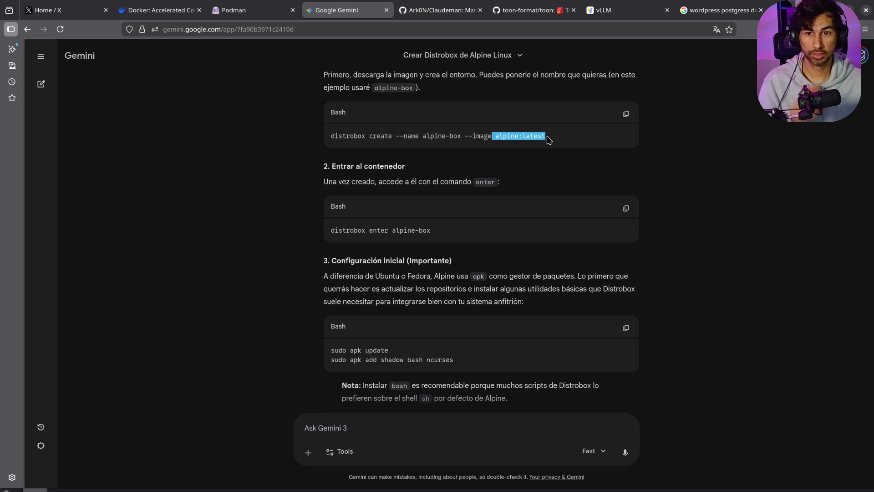
drag(331, 230, 423, 231)
scroll(441, 250, down, 2)
scroll(442, 194, up, 5)
click(626, 267)
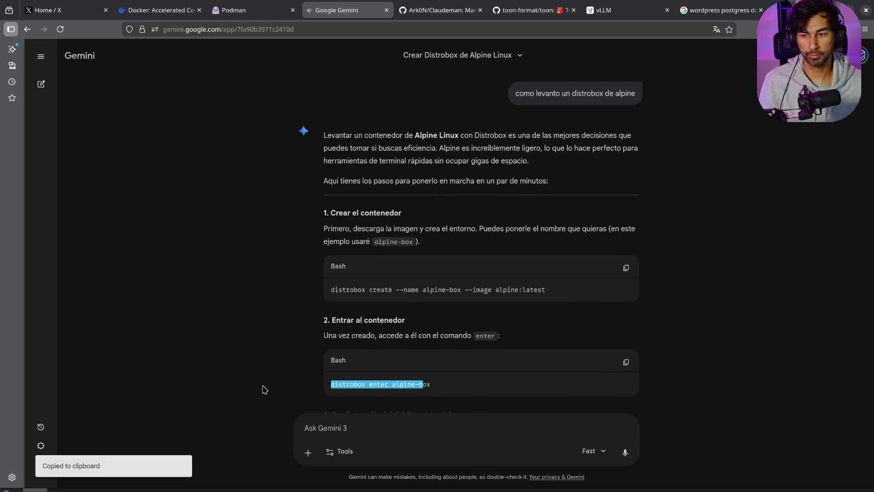
key(F12)
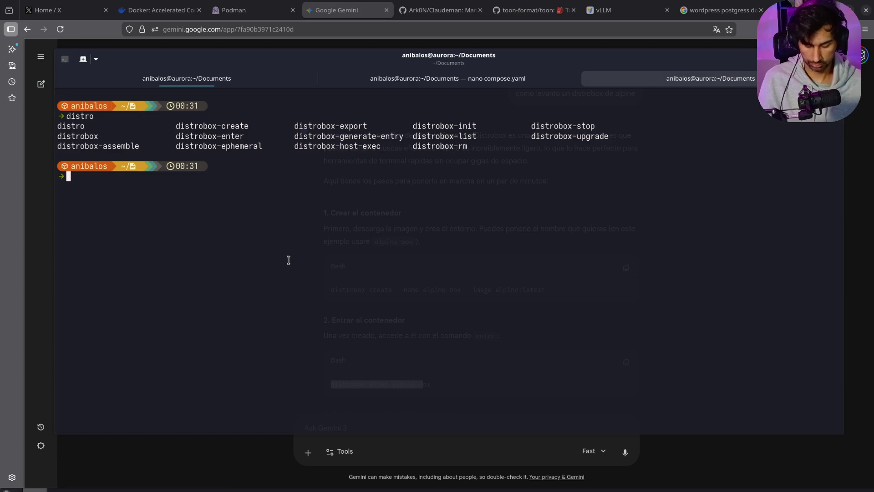
- Paste and run the distrobox create command, answering Y to pull the alpine image
key(ctrl+shift+v)
key(Return)
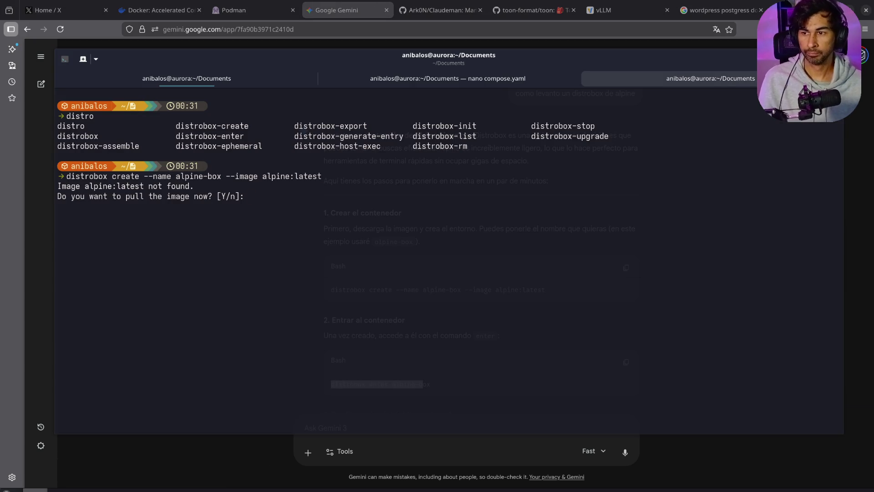
text(Y)
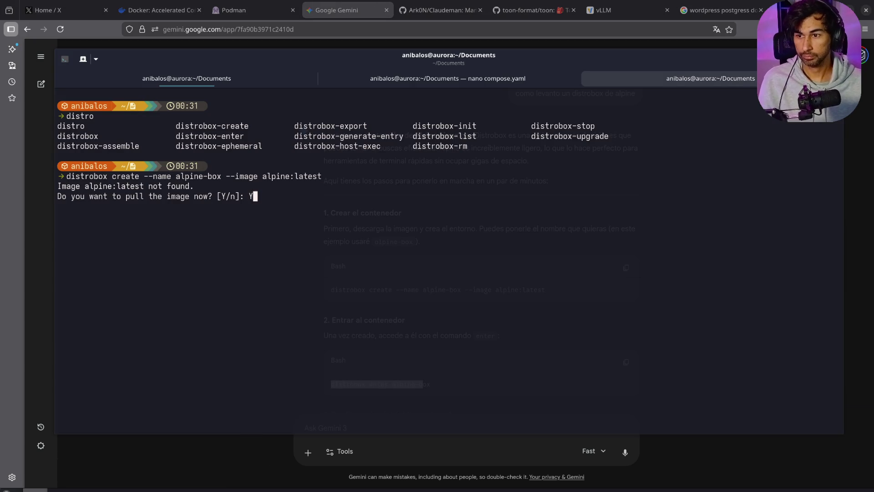
key(Return)
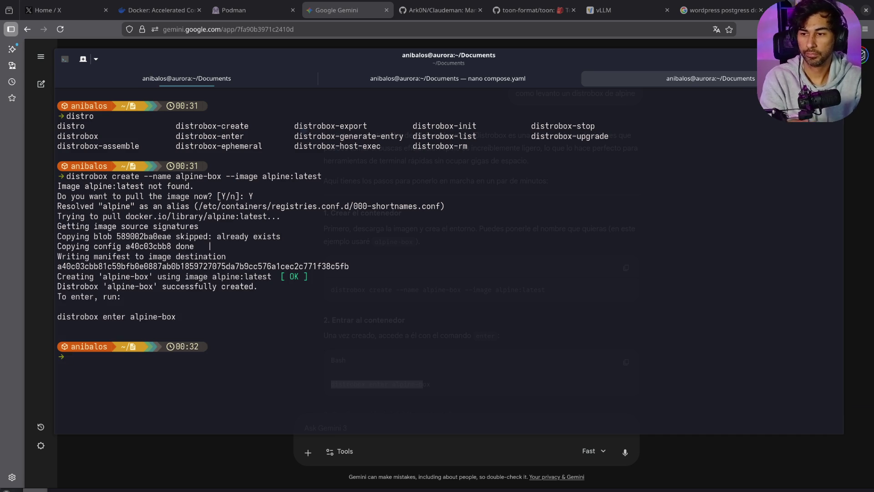
- Copy and run 'distrobox enter alpine-box', then open Dolphin on Documents
drag(178, 319, 53, 320)
right_click(94, 321)
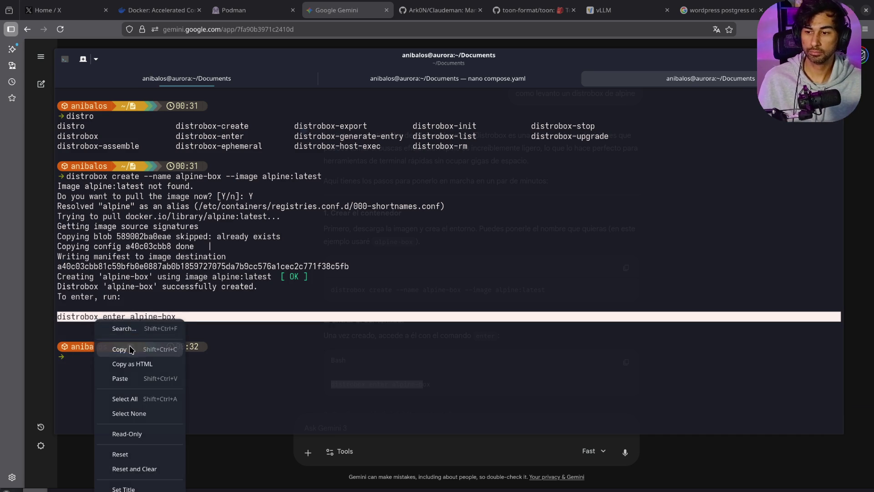
click(137, 348)
key(ctrl+shift+v)
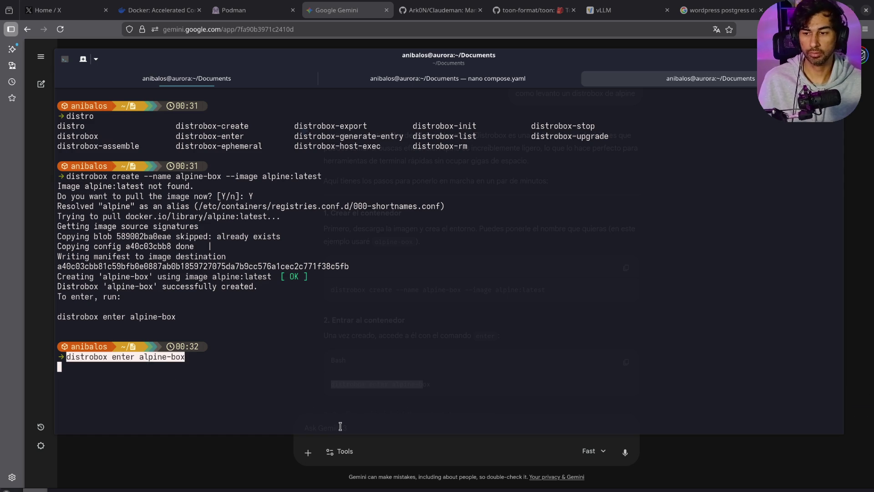
key(Return)
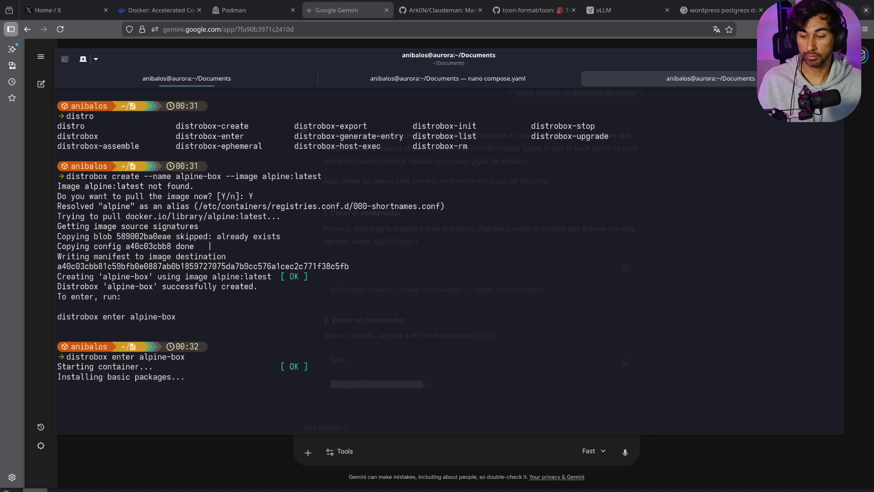
key(super+e)
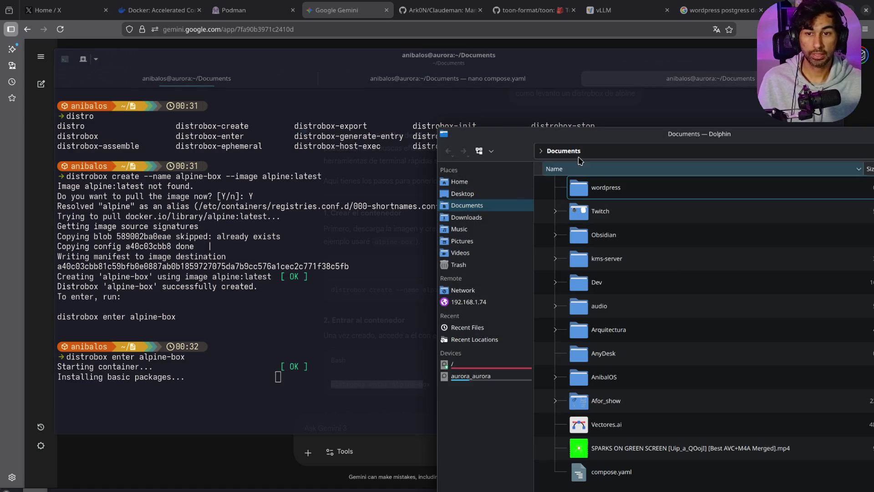
- View the Home folder in Dolphin and open a fresh terminal tab
drag(657, 135, 579, 160)
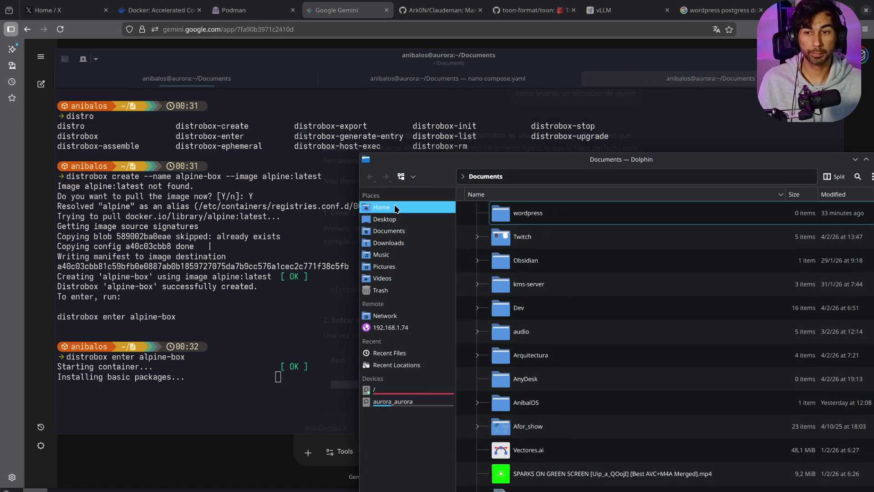
click(382, 207)
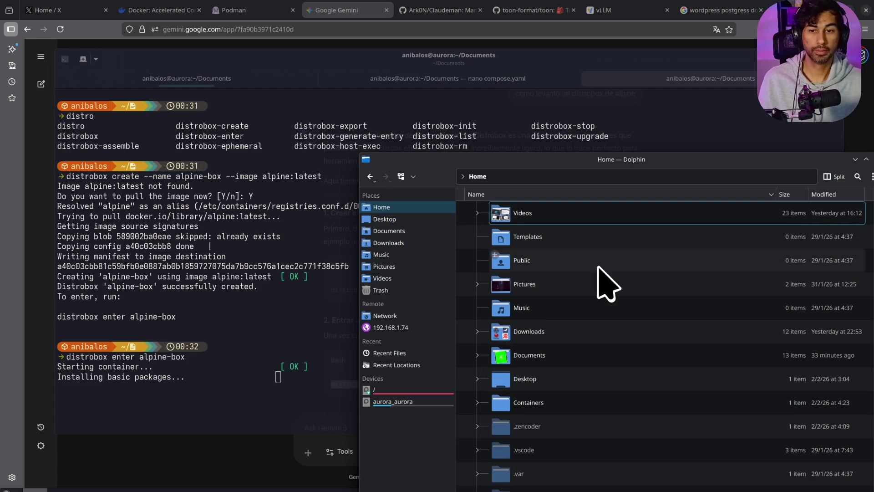
click(172, 69)
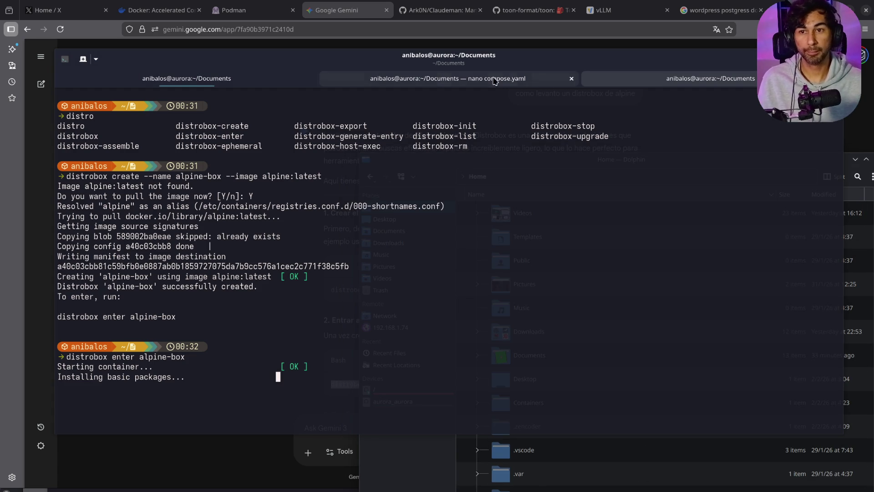
click(83, 58)
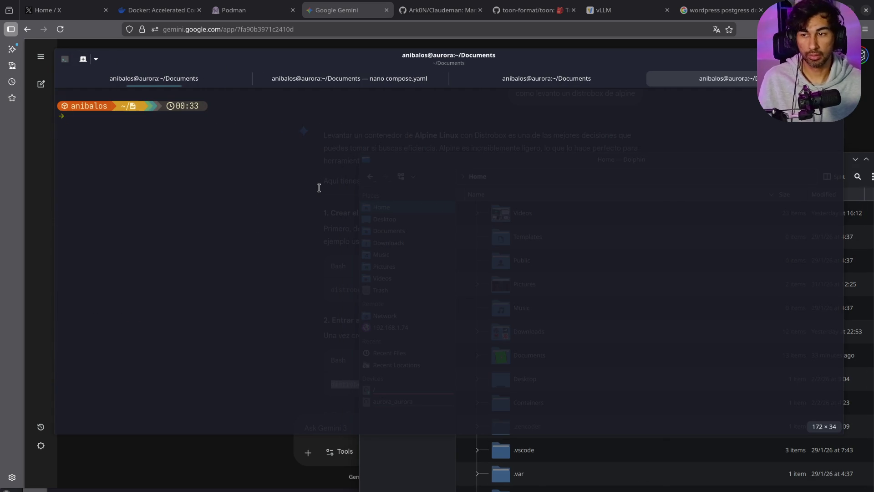
key(Up)
key(Up)
key(Up)
key(Down)
key(Down)
key(Down)
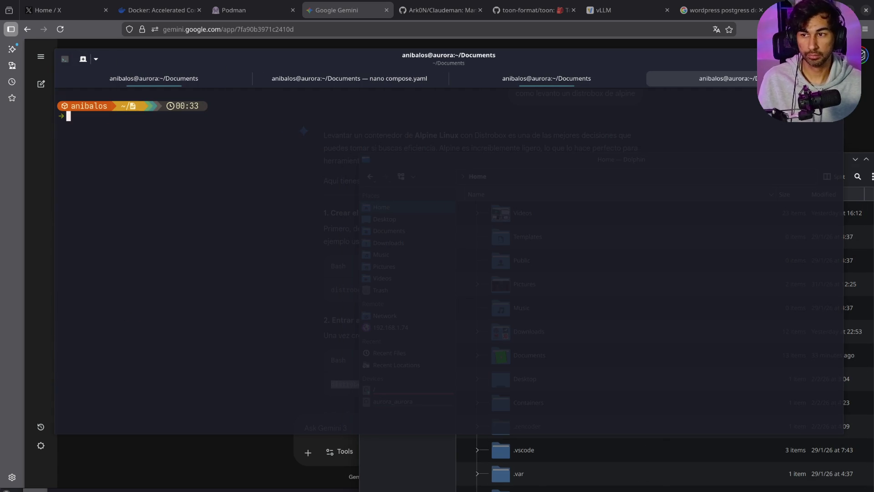
- Paste the alpine-box create command from Gemini into the new tab and append --home
click(51, 193)
click(626, 267)
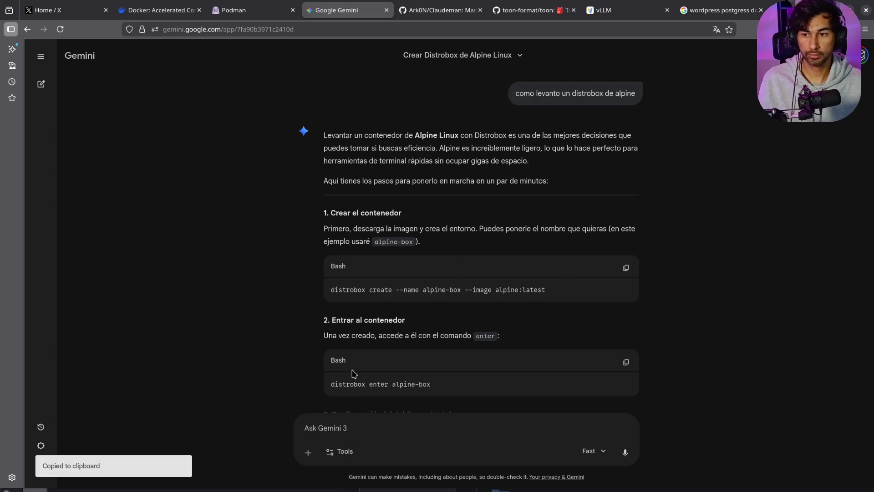
key(super+e)
key(F12)
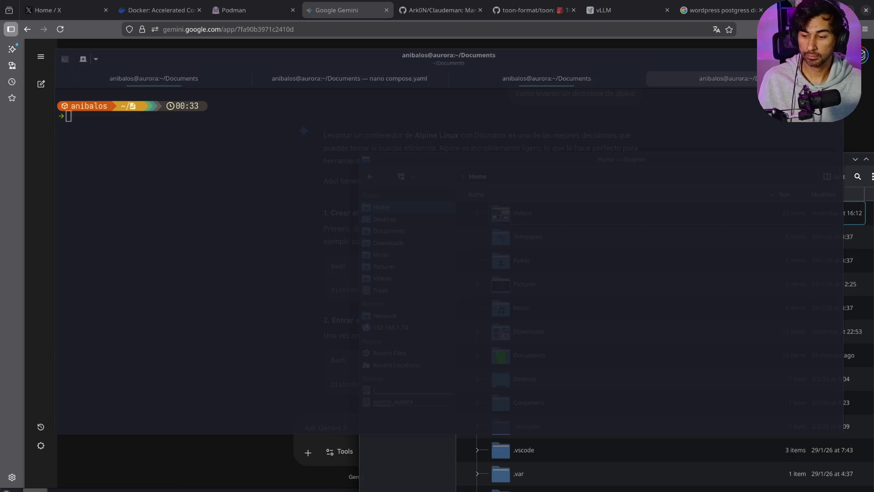
key(ctrl+shift+v)
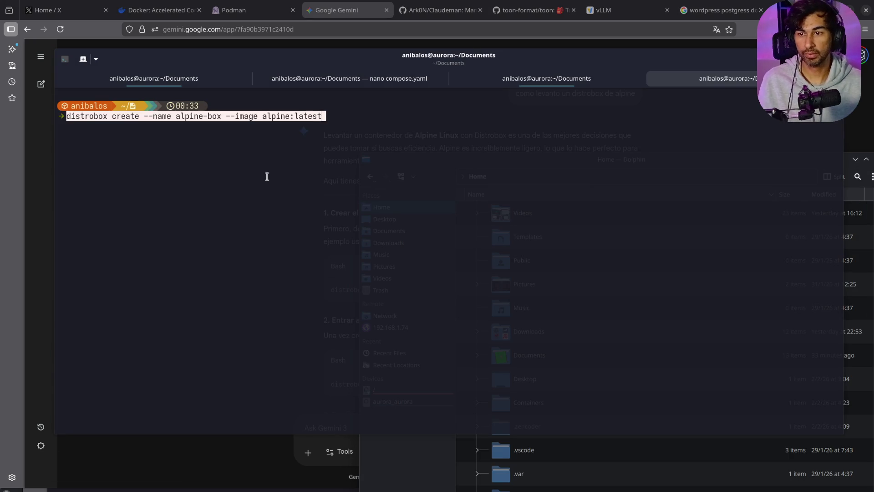
text(--home)
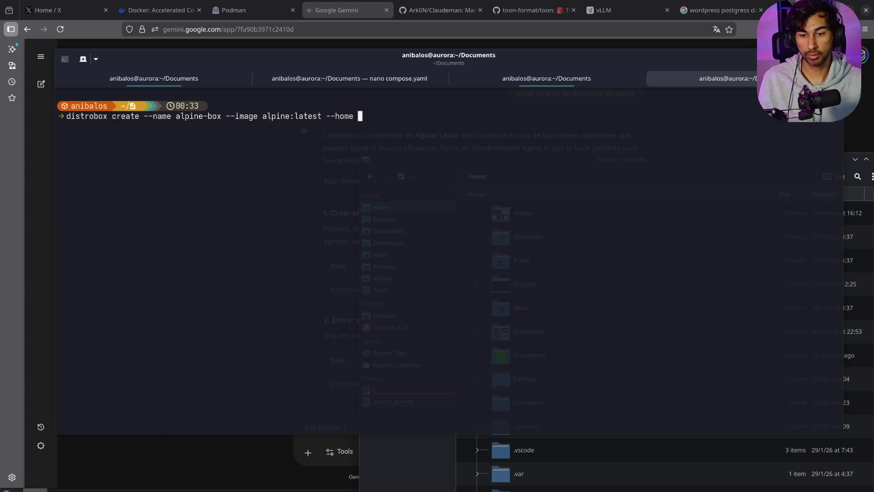
click(552, 450)
- Create a new folder named 'Esta Carpeta' inside Documents
double_click(544, 356)
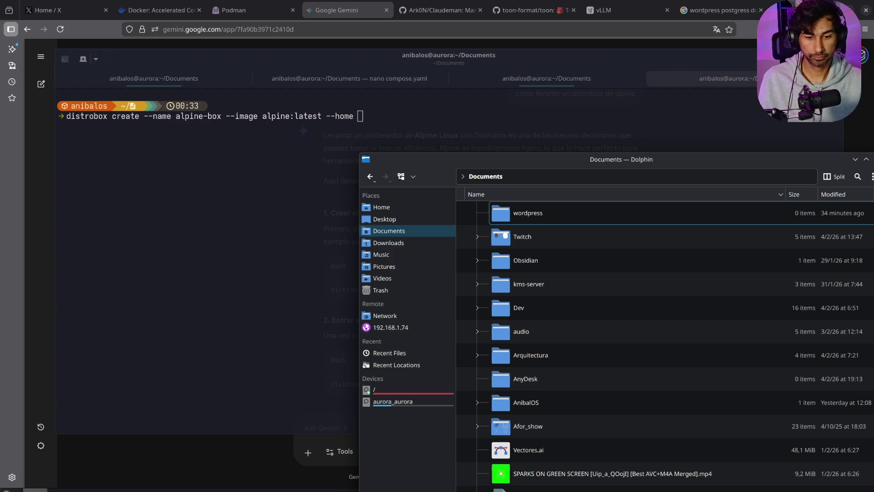
key(F10)
text(E)
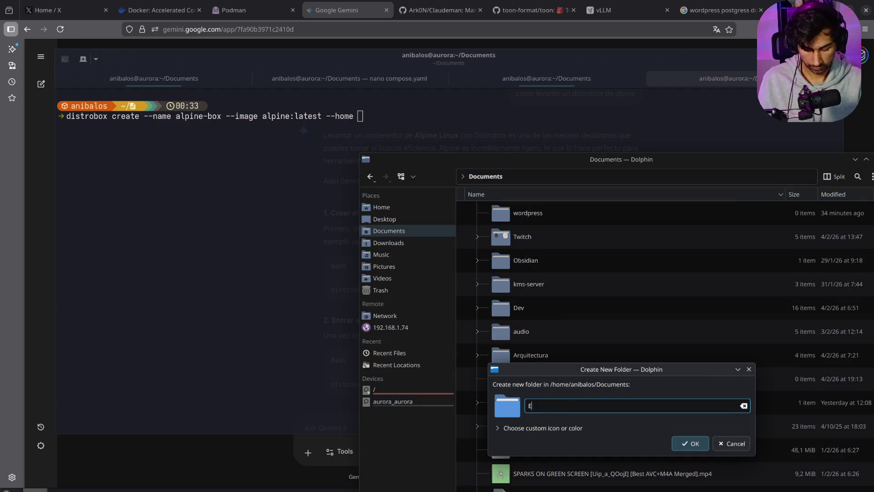
text(eta)
key(Return)
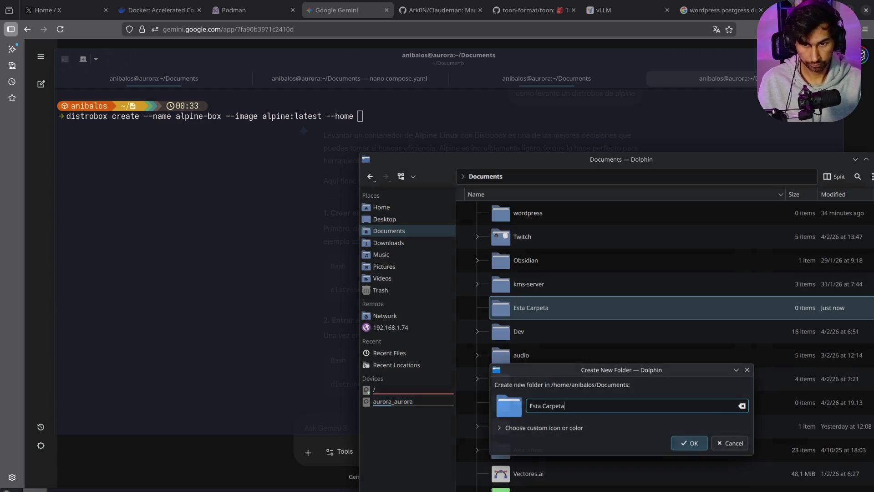
- Paste the Esta Carpeta folder path after --home in the terminal command
double_click(570, 314)
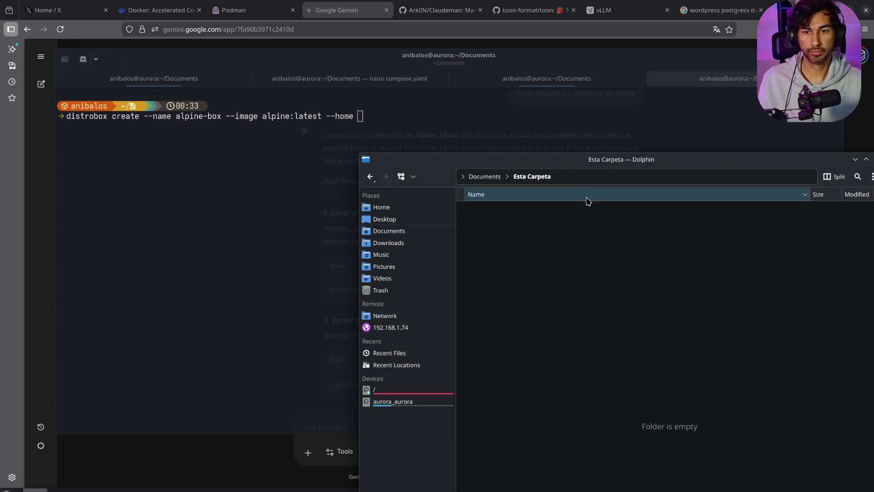
click(588, 177)
drag(605, 177, 401, 176)
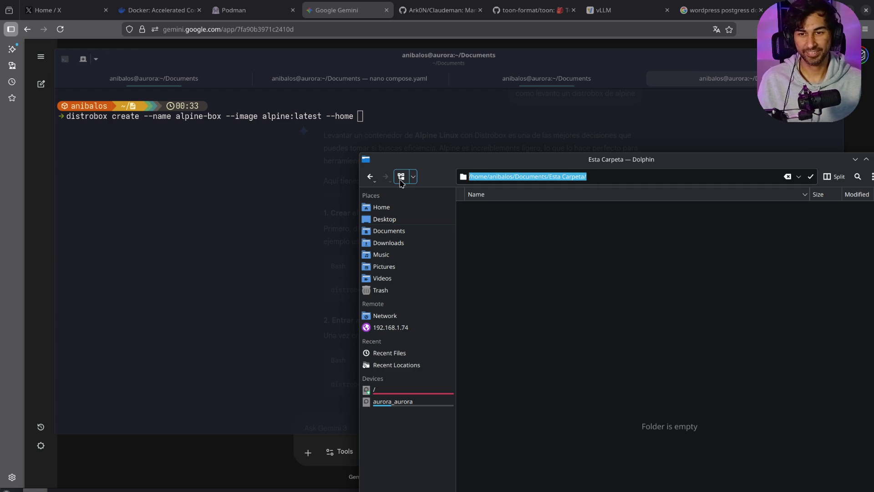
middle_click(308, 162)
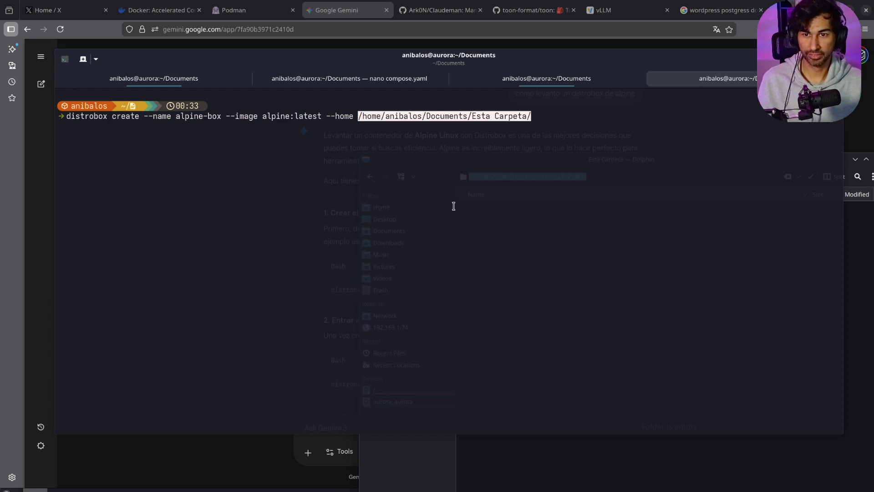
- Rename the container to alpine-box2 in the create command and run it
key(Left)
key(Left)
key(Left)
key(Left)
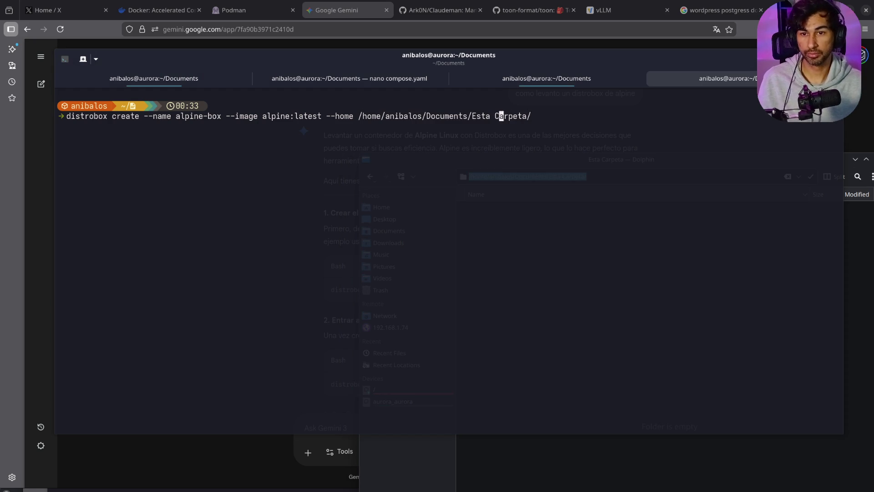
key(Left)
key(Left)
key(Left)
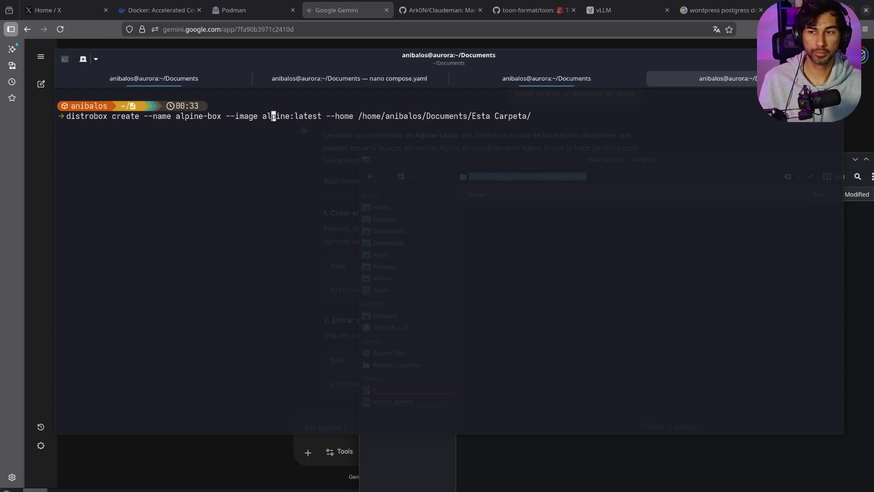
text(2)
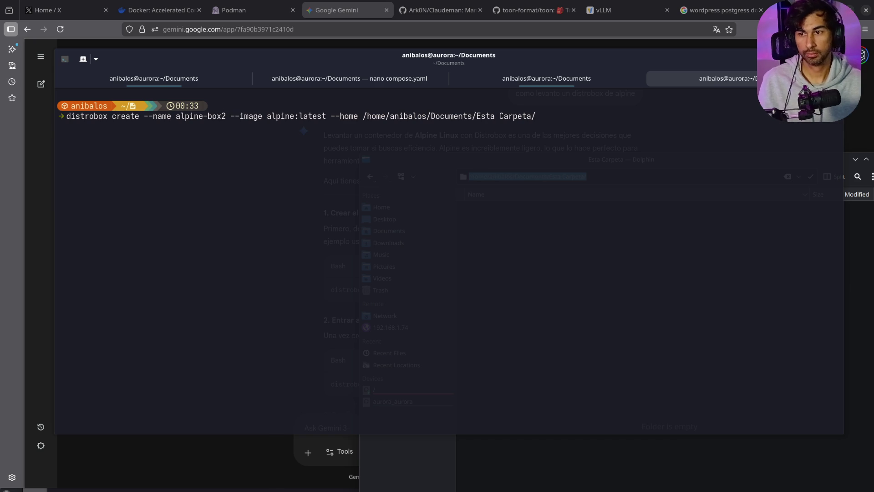
key(Return)
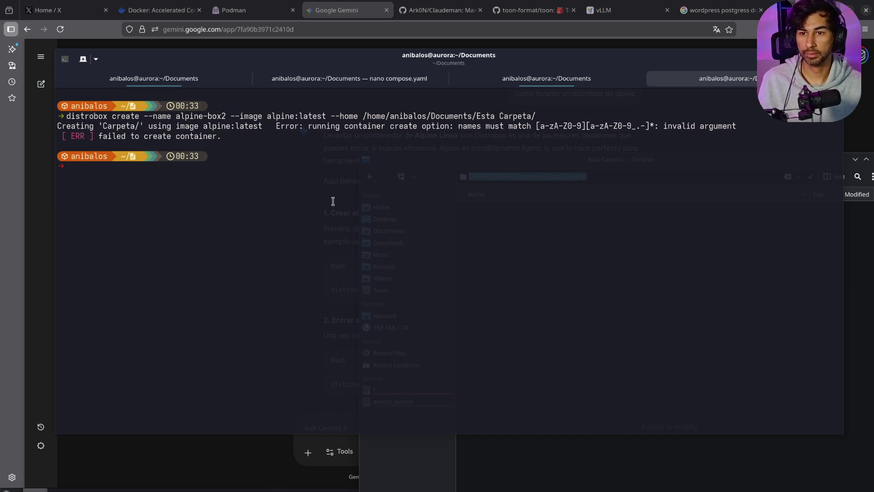
- Wrap the --home path in single quotes and rerun the create command
key(Up)
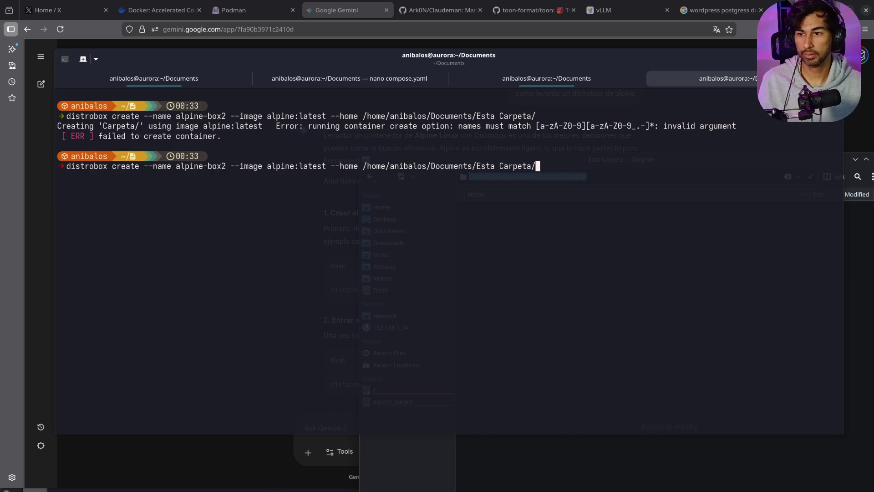
key(Left)
key(Left)
key(Left)
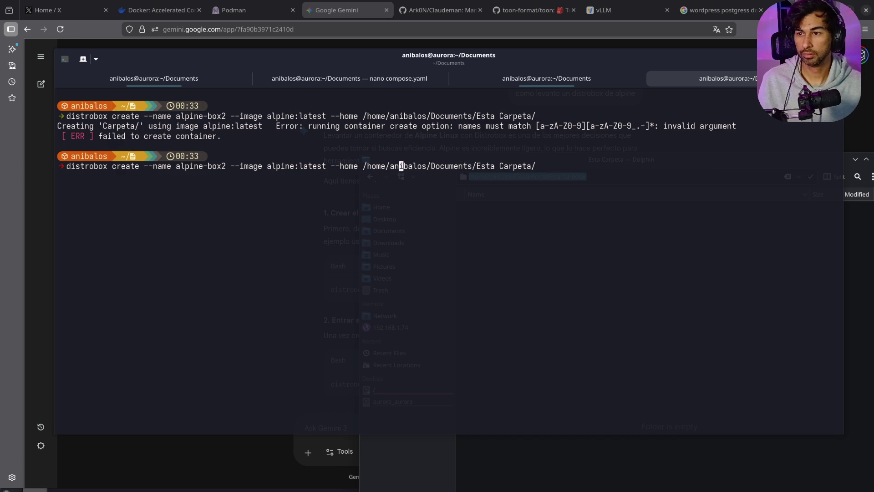
key(Left)
key(Left)
key(Left)
key(Right)
key(Right)
key(Right)
key(Right)
key(Right)
key(Right)
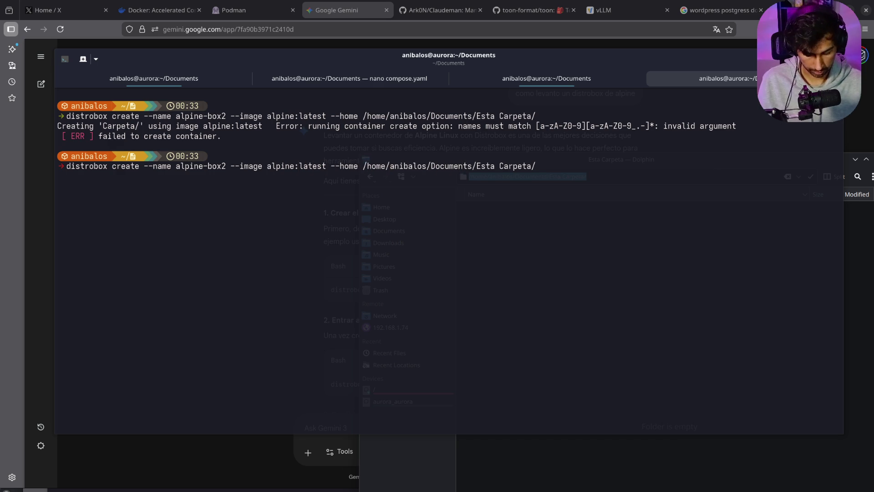
text(')
key(Right)
key(Right)
key(Right)
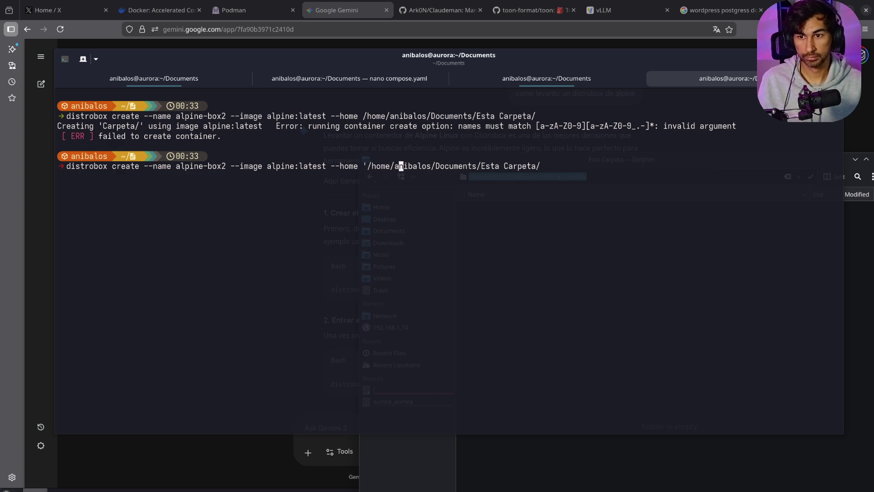
key(Right)
key(Right)
key(Right)
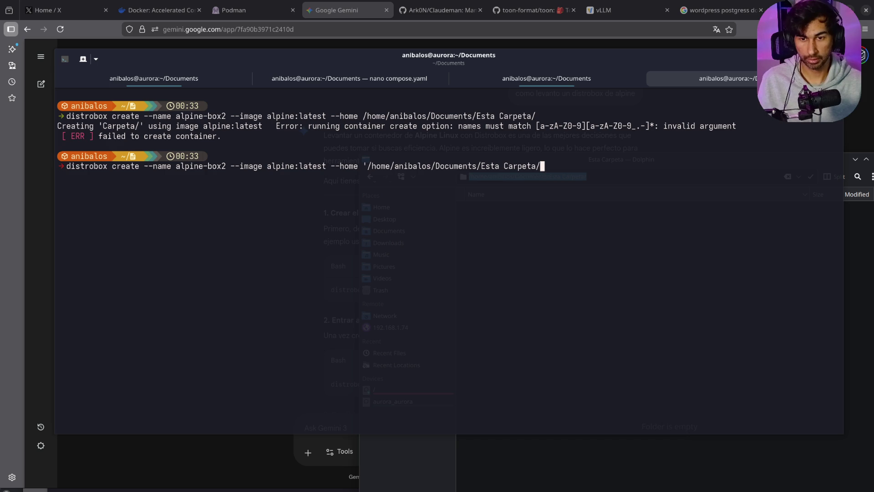
text(')
key(Return)
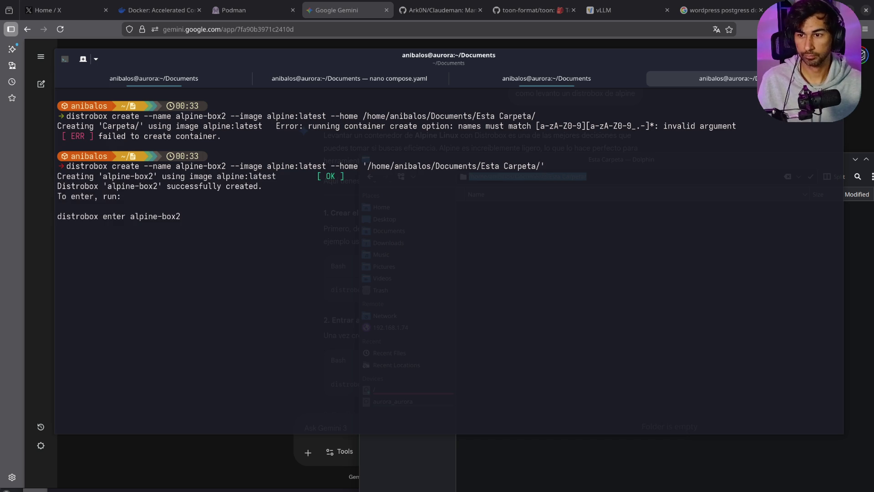
- Copy and run the suggested 'distrobox enter alpine-box2' command
text(d)
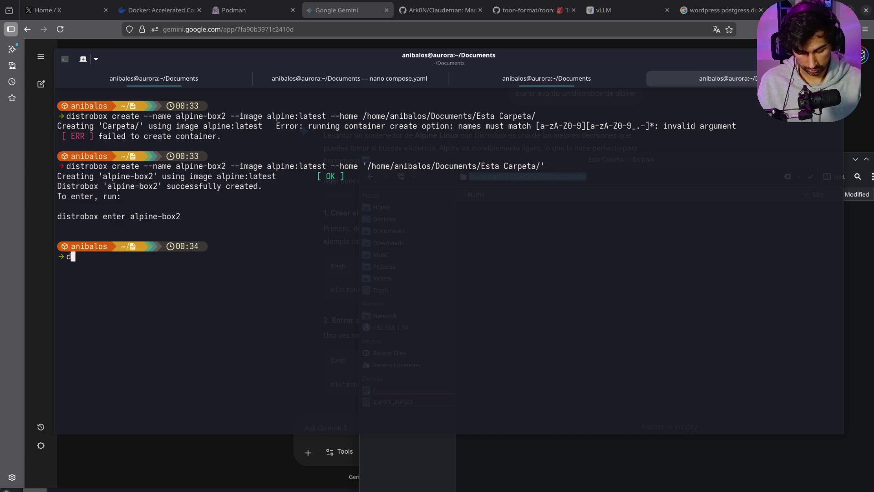
text(u)
drag(181, 217, 57, 218)
right_click(81, 222)
click(105, 251)
key(BackSpace)
key(BackSpace)
key(ctrl+shift+v)
key(Return)
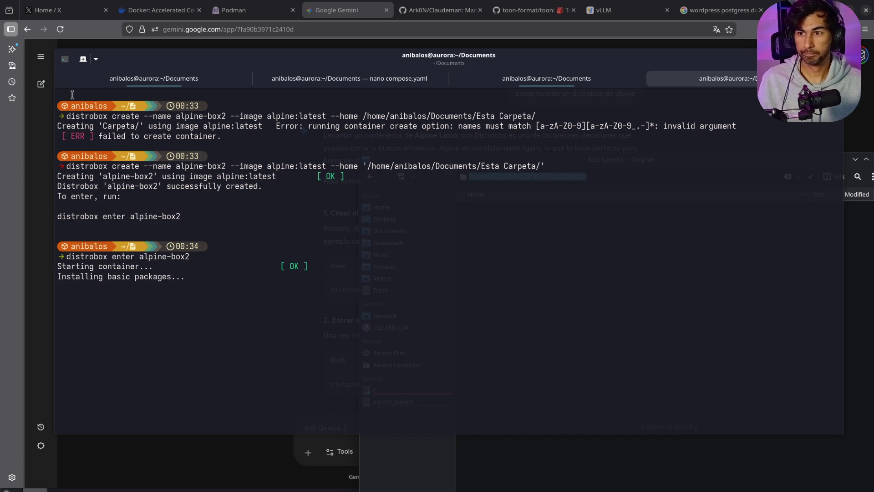
click(546, 78)
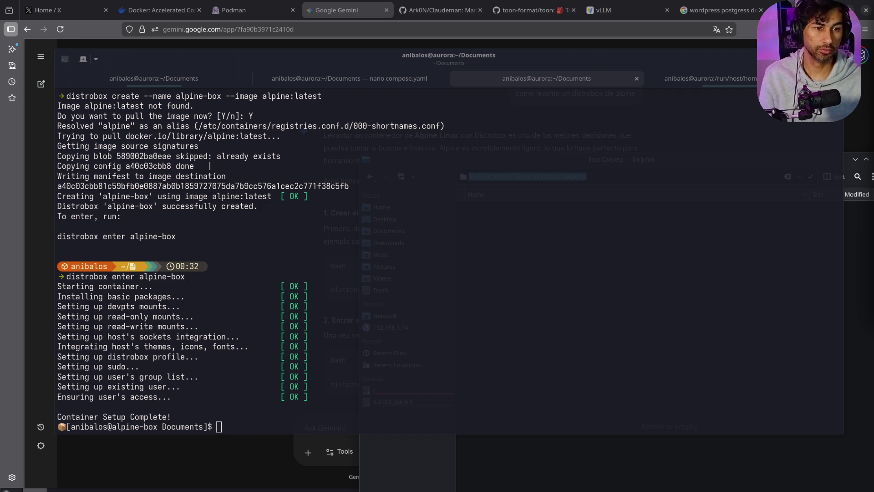
- Highlight the mount setup and themes integration lines in the alpine-box setup output
click(563, 362)
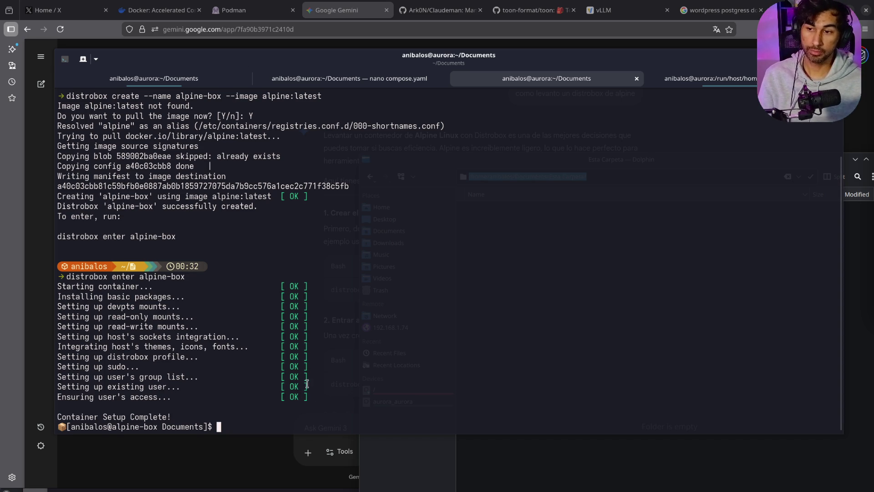
mouse_move(58, 306)
mouse_down()
mouse_move(304, 327)
mouse_move(312, 340)
mouse_up()
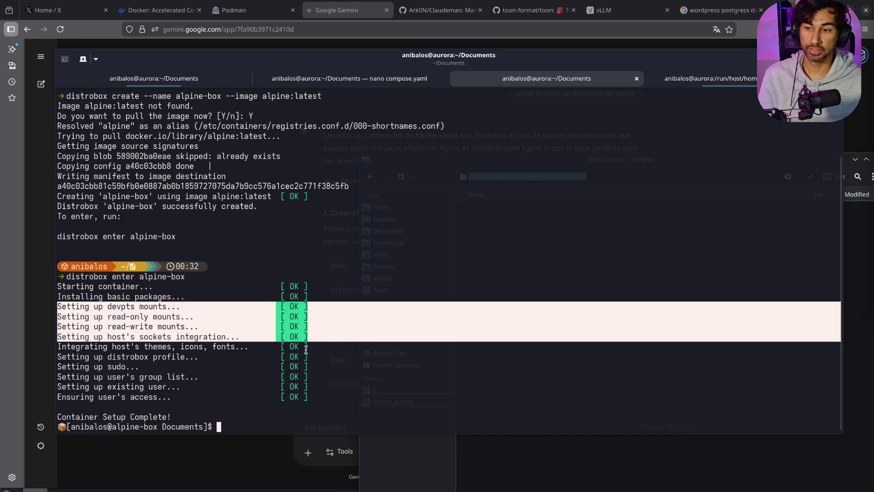
drag(305, 349, 67, 347)
- In the alpine-box session, clear the screen and run ls to list the Documents files
click(413, 269)
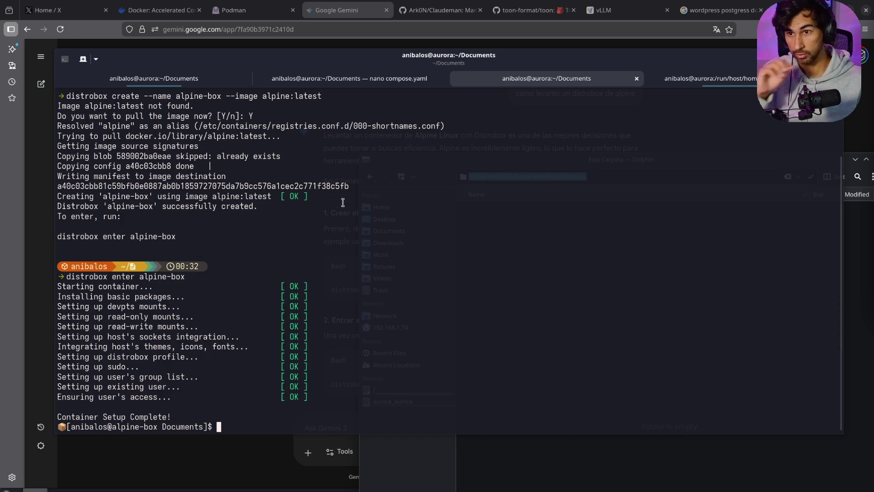
click(701, 79)
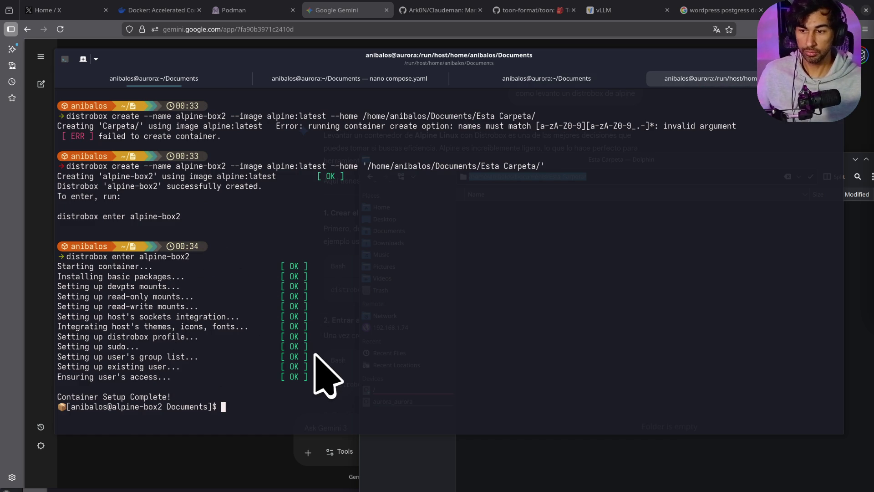
click(532, 83)
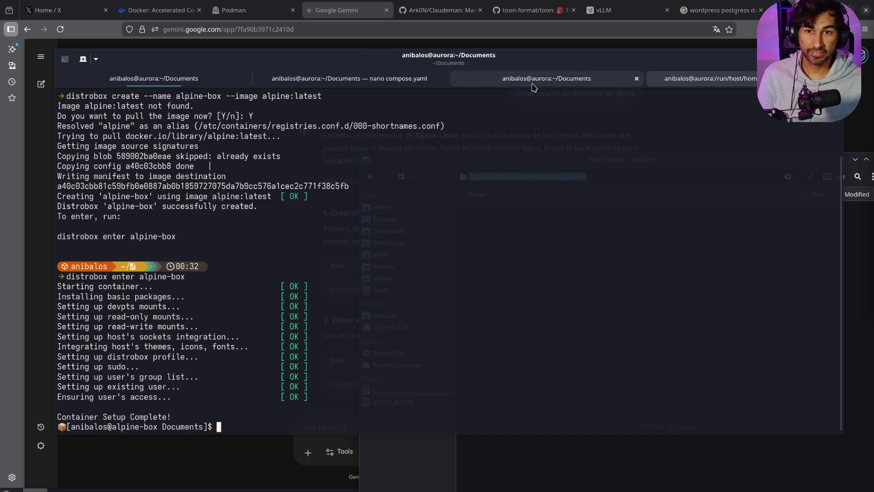
key(ctrl+l)
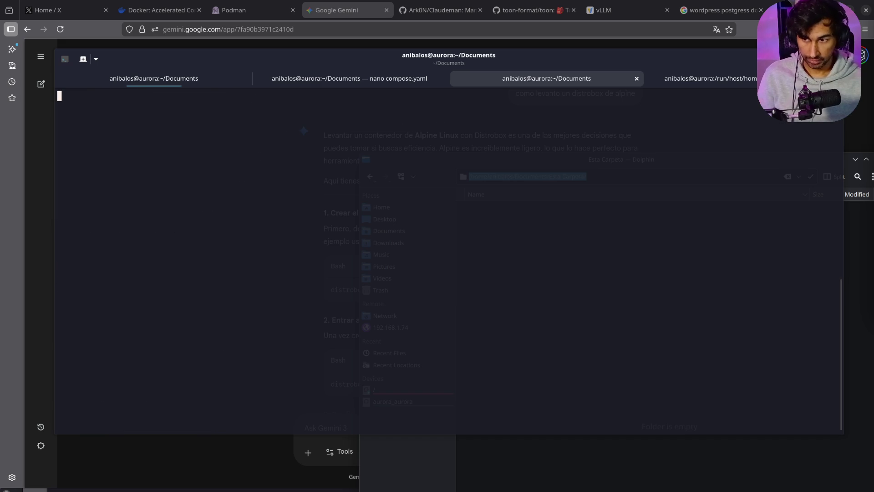
text(ls)
key(Return)
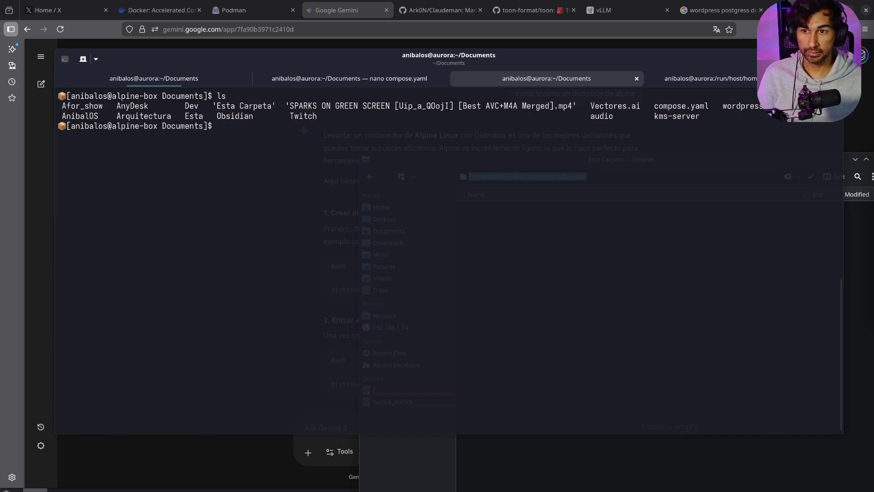
mouse_move(710, 115)
mouse_down()
mouse_move(228, 120)
mouse_move(46, 100)
mouse_move(46, 108)
mouse_up()
click(277, 162)
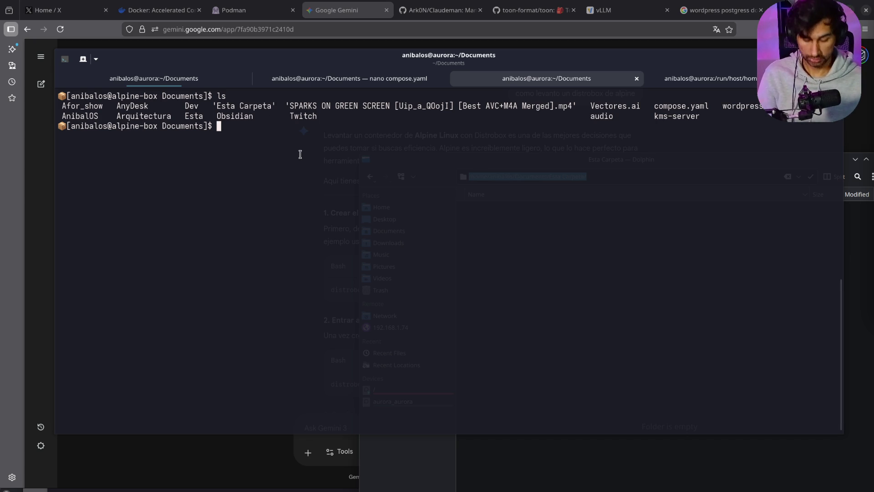
- Run cd ~ and ls to list the container's home folders, then show Home in Dolphin
text(cd ~)
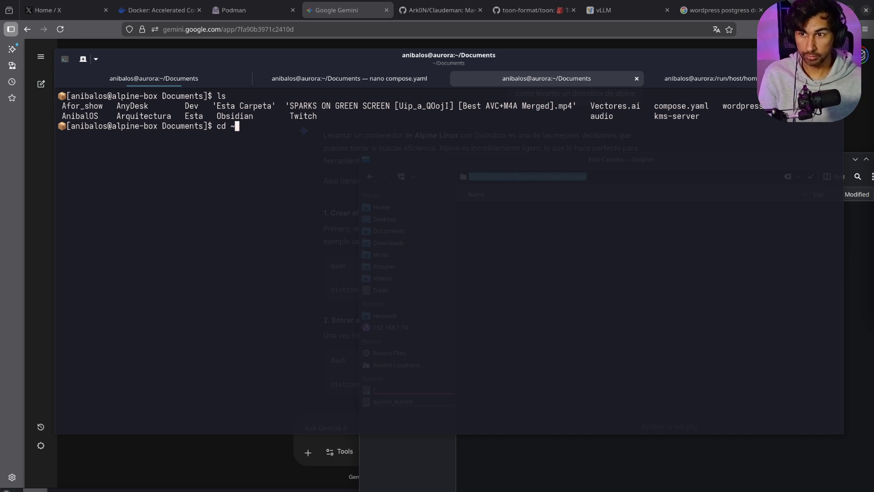
key(Return)
text(ls)
key(Return)
drag(59, 145, 388, 146)
click(539, 435)
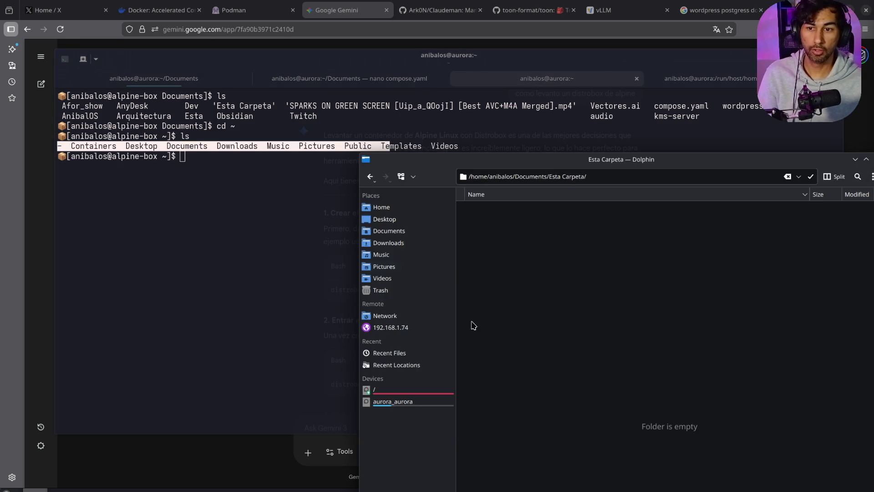
click(382, 207)
- In the alpine-box2 session, highlight the Esta Carpeta home path in its create command
click(284, 249)
click(704, 82)
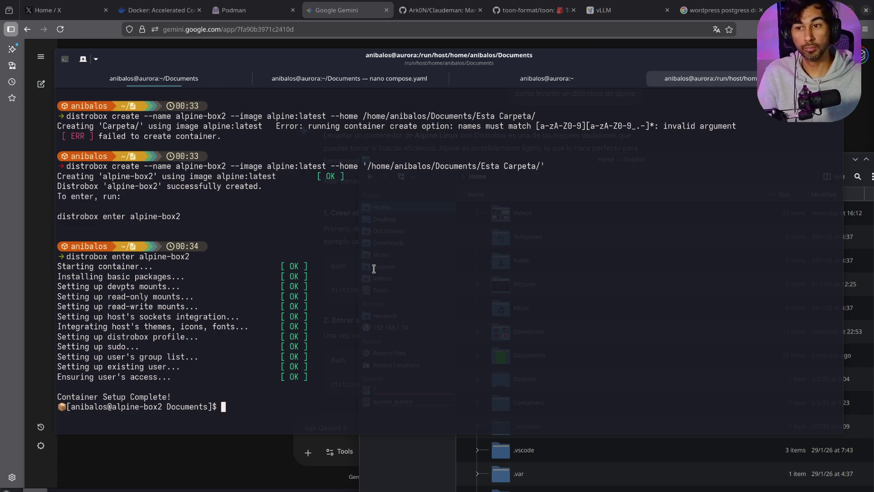
mouse_move(556, 167)
mouse_down()
mouse_move(429, 169)
mouse_move(536, 165)
mouse_up()
triple_click(430, 169)
click(515, 212)
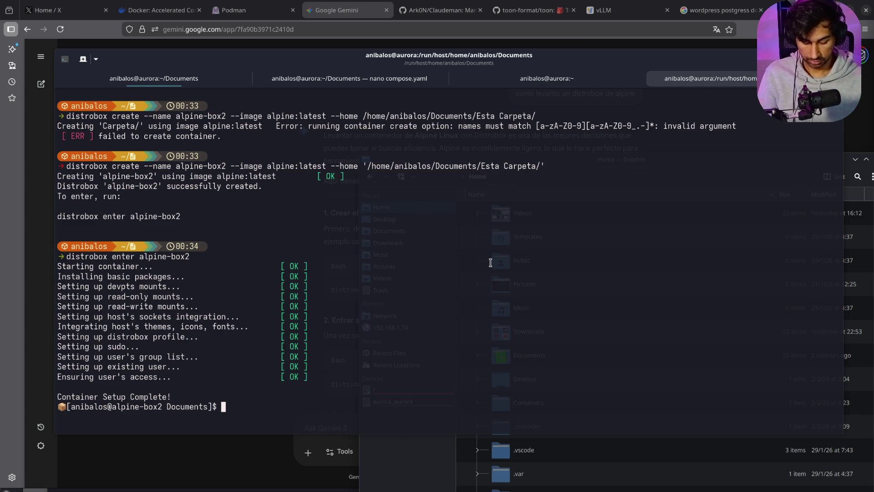
- Run cd ~, ls and pwd to show alpine-box2's home is the empty Esta Carpeta
text(cd ~)
key(Return)
key(ctrl+l)
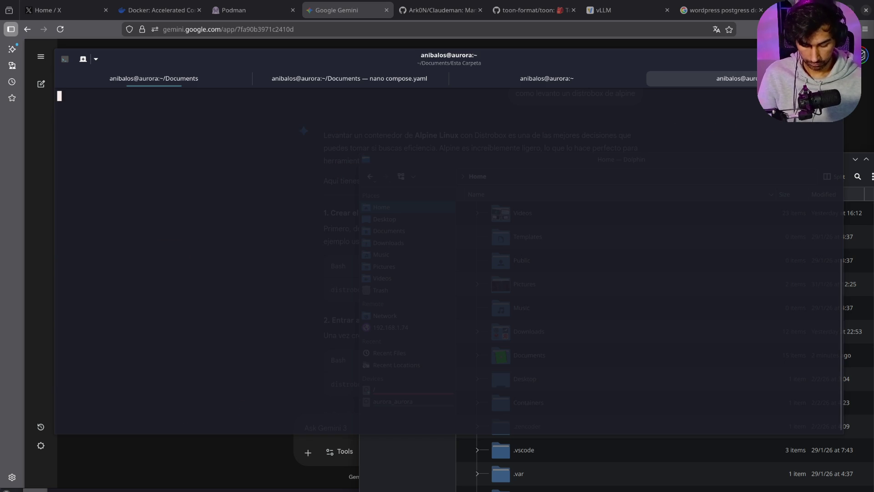
text(ls)
key(Return)
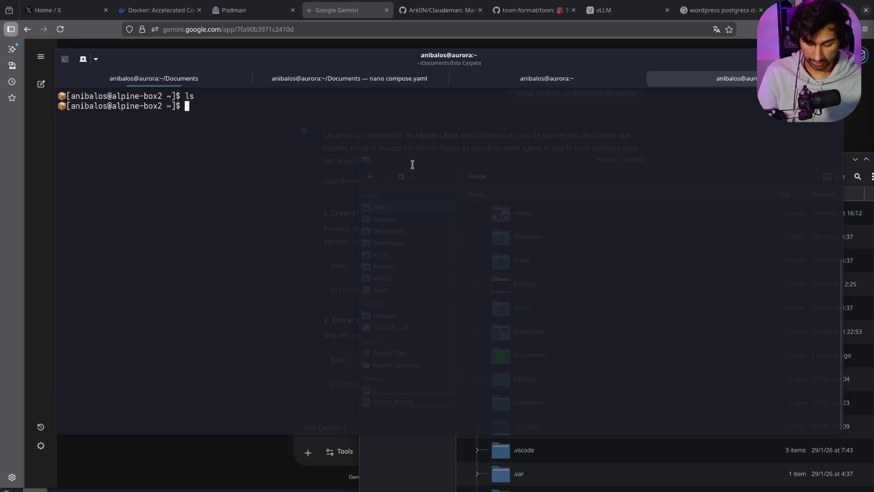
text(pwd)
key(Return)
drag(227, 116, 51, 115)
click(248, 167)
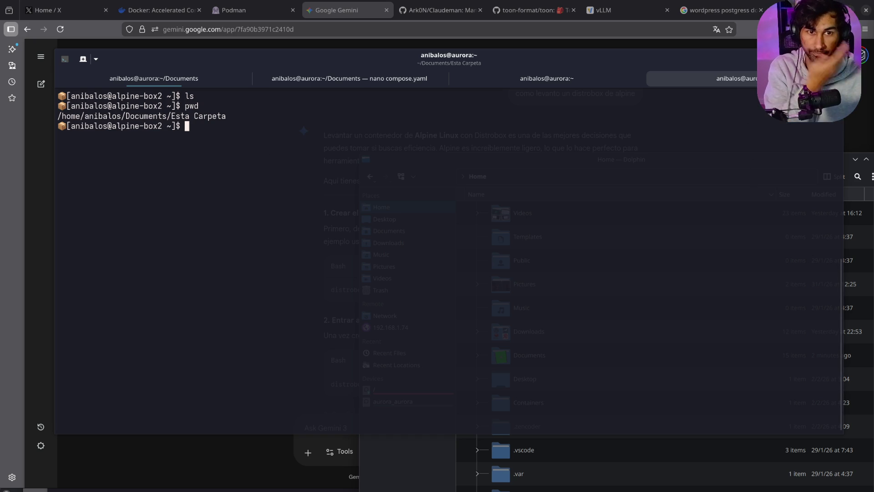
- Close the alpine-box2 and alpine-box sessions, dismiss the file manager and open a new session
key(ctrl+shift+w)
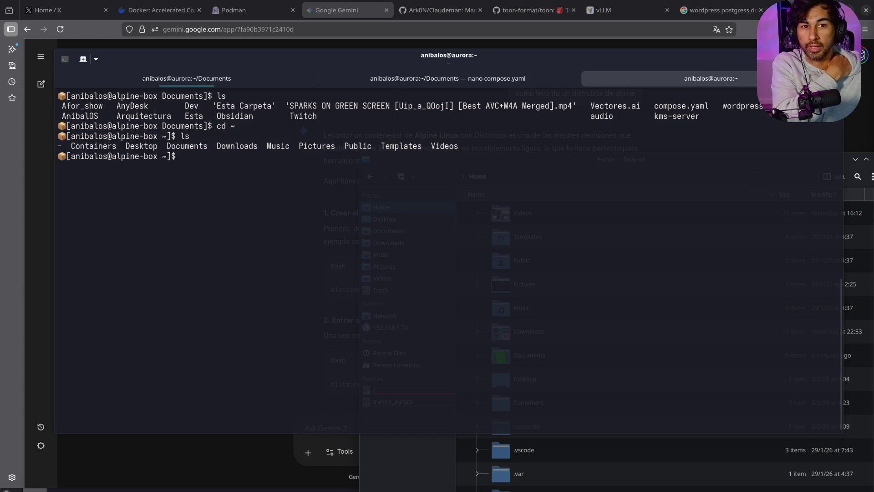
key(ctrl+shift+w)
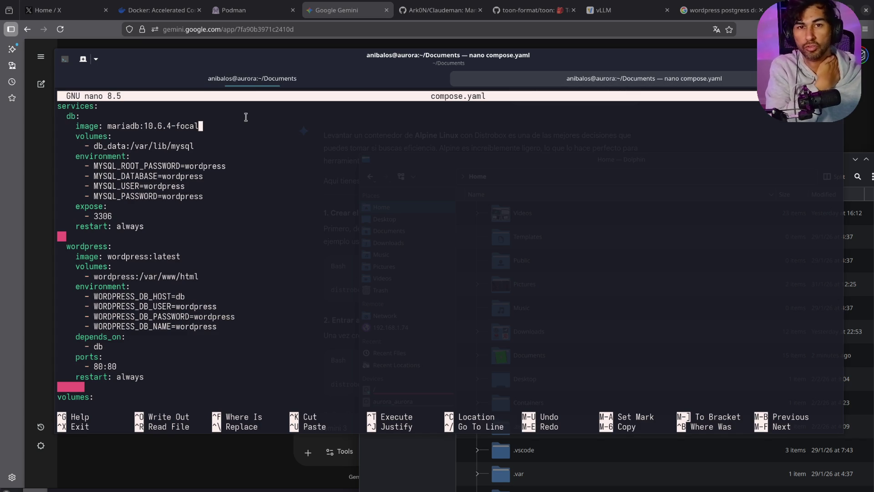
click(848, 159)
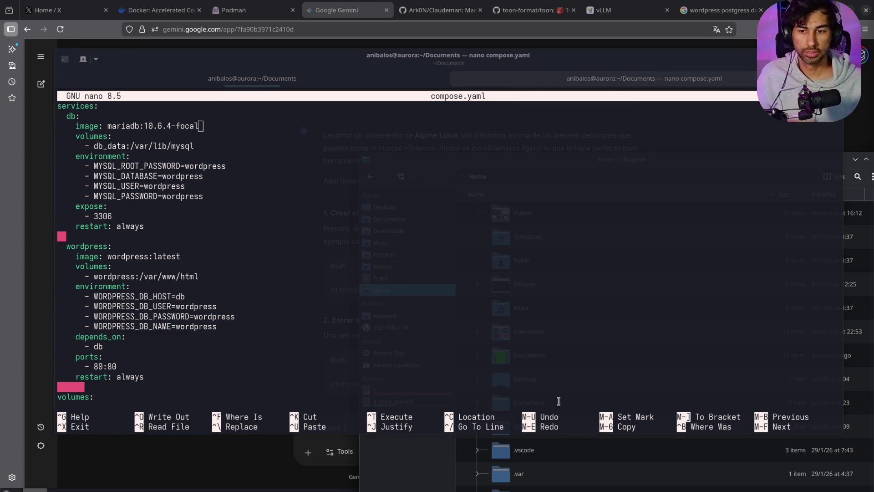
click(856, 159)
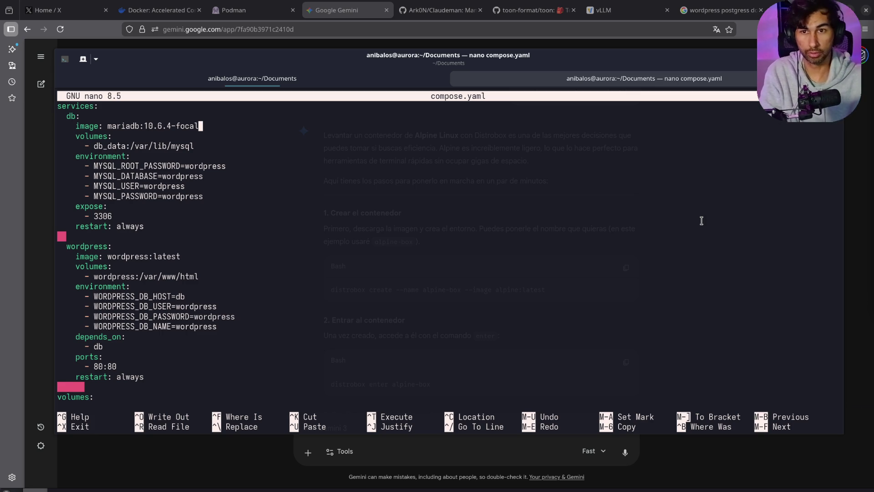
key(ctrl+shift+t)
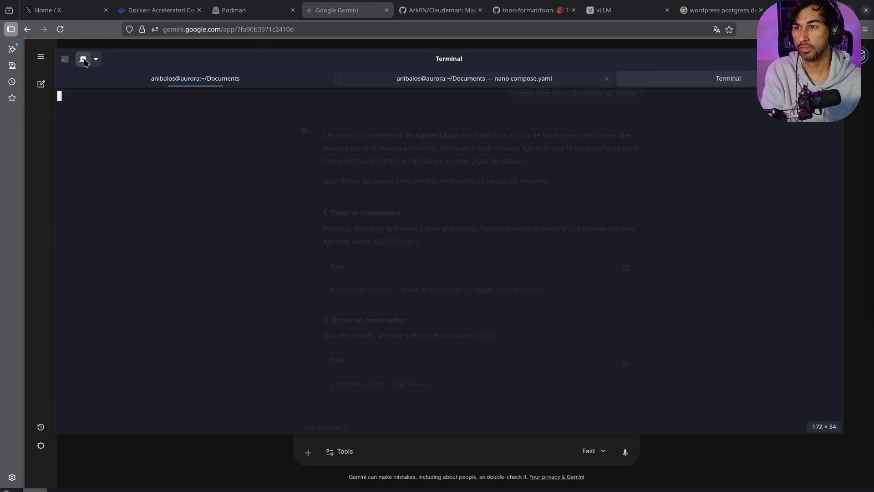
- Clear the stray selection and switch Dolphin to the Desktop folder
triple_click(465, 229)
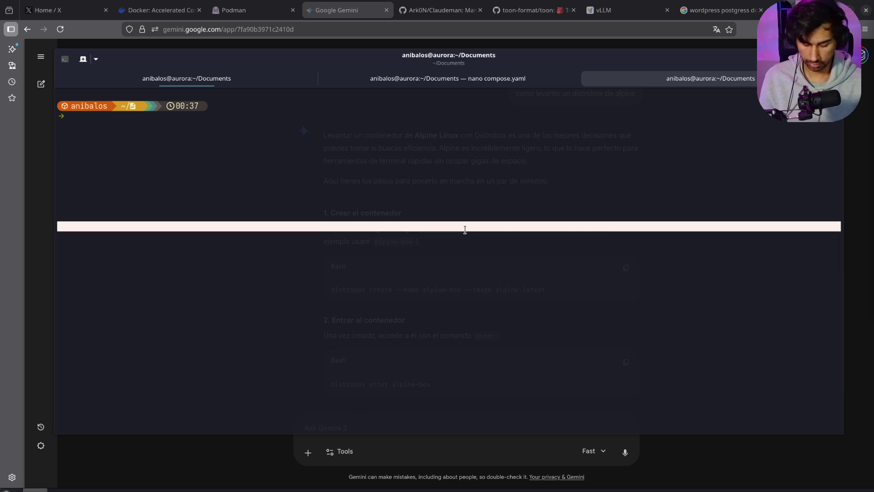
click(465, 230)
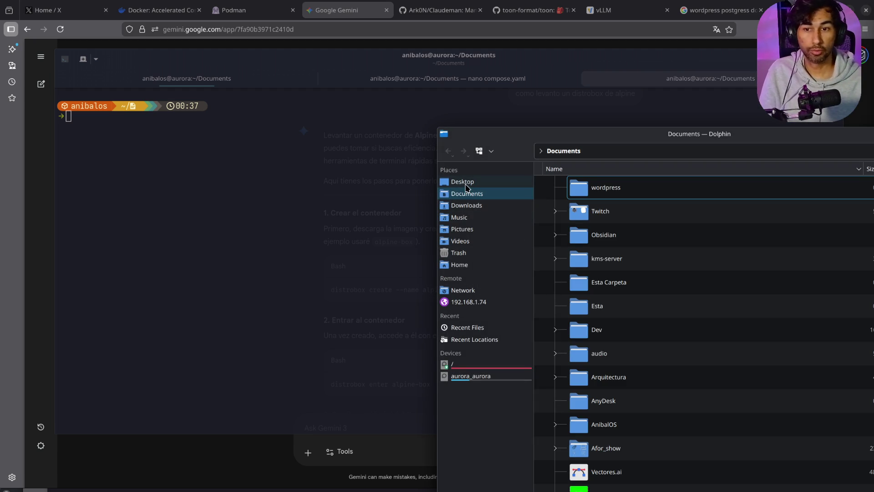
click(466, 185)
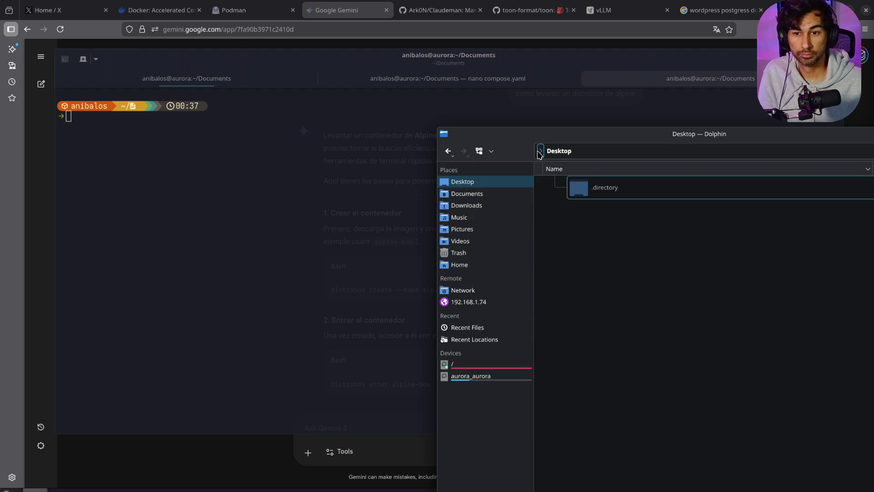
- Go from Documents up to /home by trimming the path, then enter the user's home folder
click(467, 193)
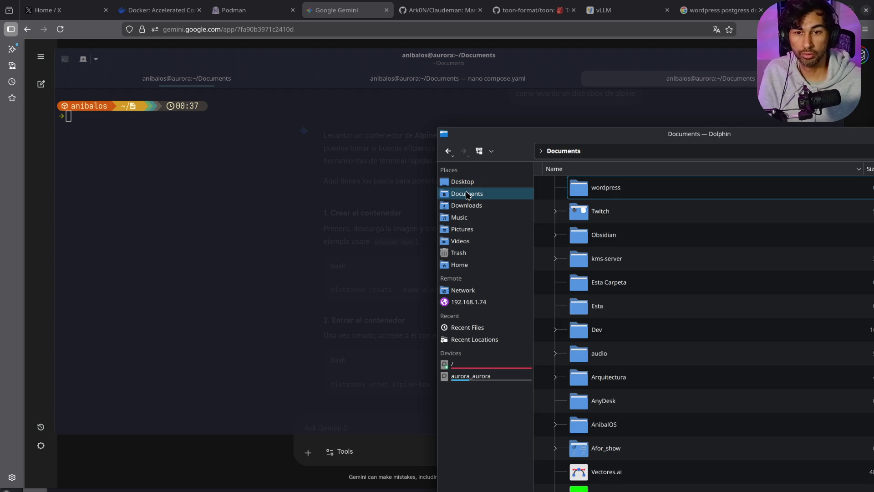
click(605, 151)
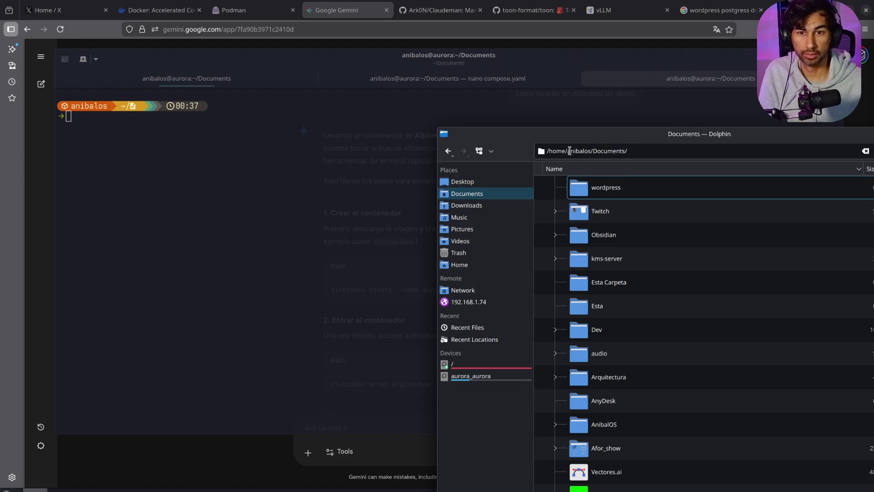
drag(567, 151, 638, 150)
key(BackSpace)
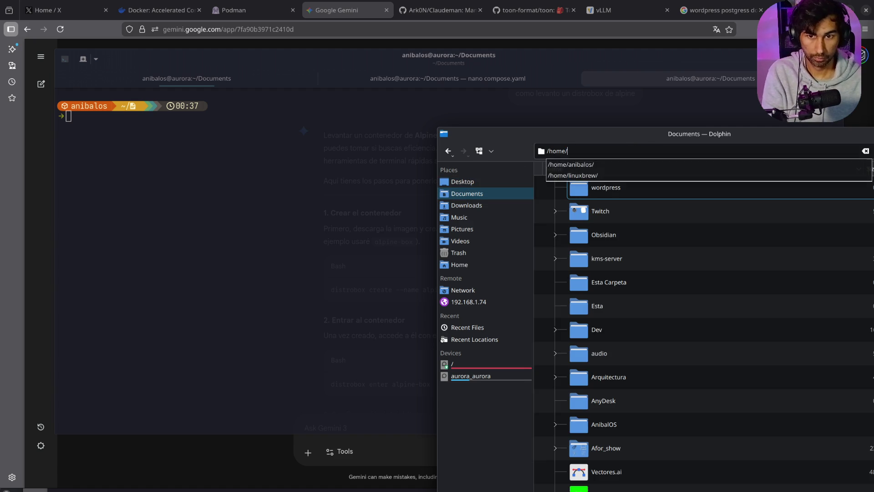
key(Return)
double_click(598, 215)
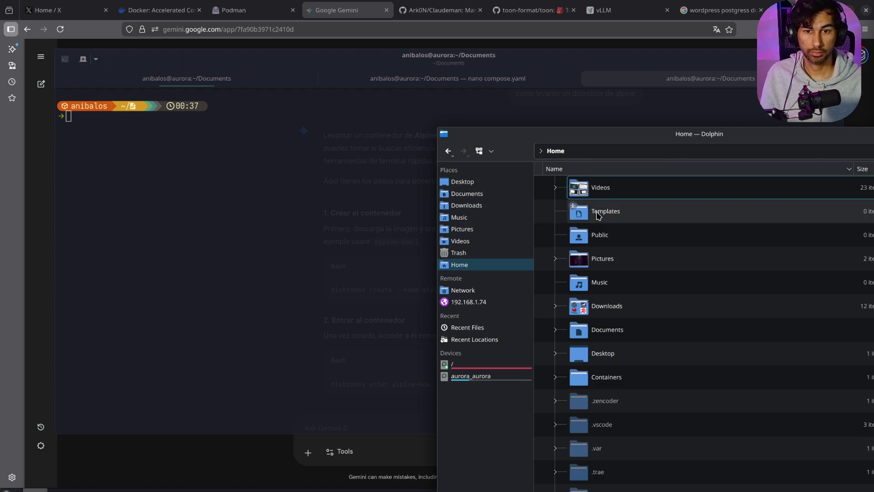
- Browse the home dot-folders .bun, .claude, .cline and .dotnet
scroll(700, 318, down, 10)
scroll(684, 371, down, 1)
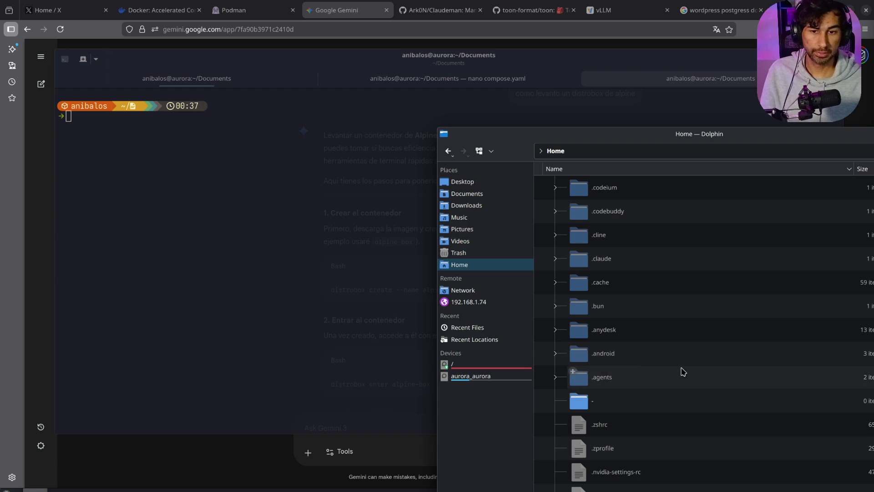
click(602, 305)
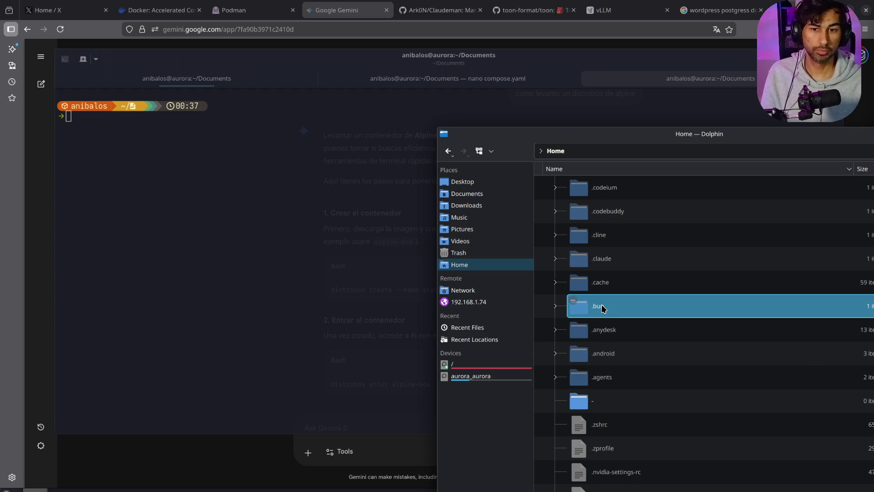
scroll(603, 319, up, 4)
click(610, 404)
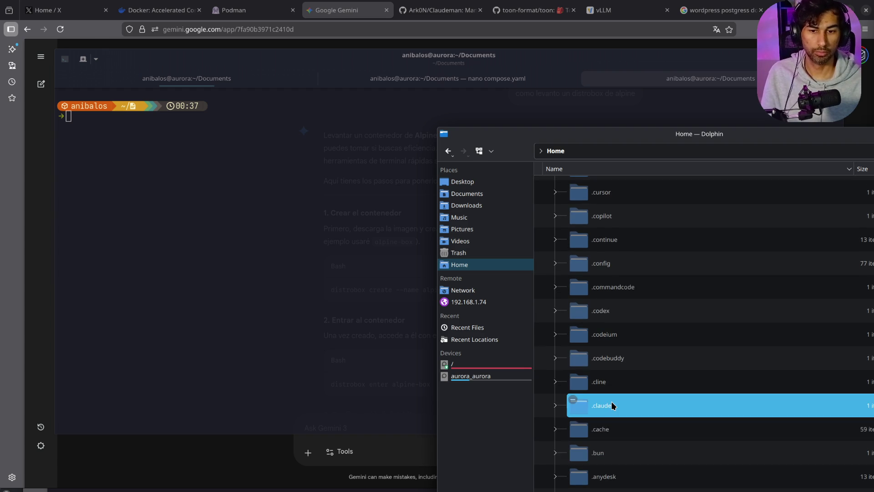
click(610, 381)
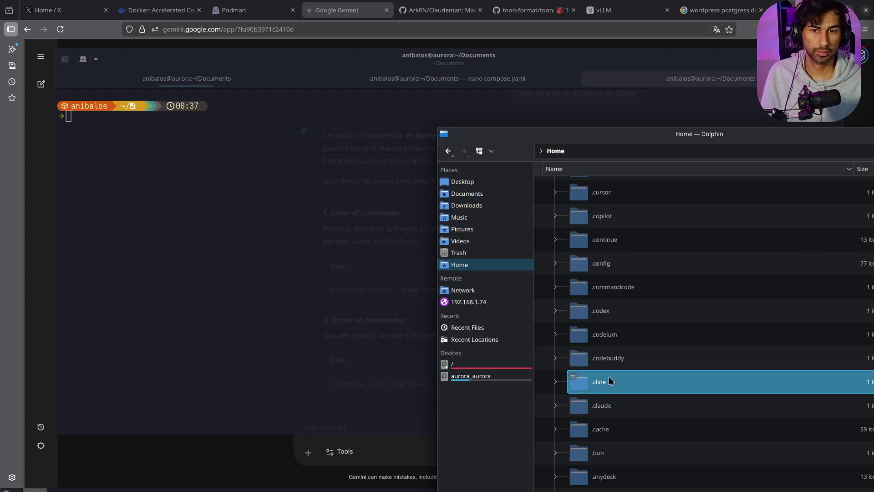
scroll(610, 381, up, 4)
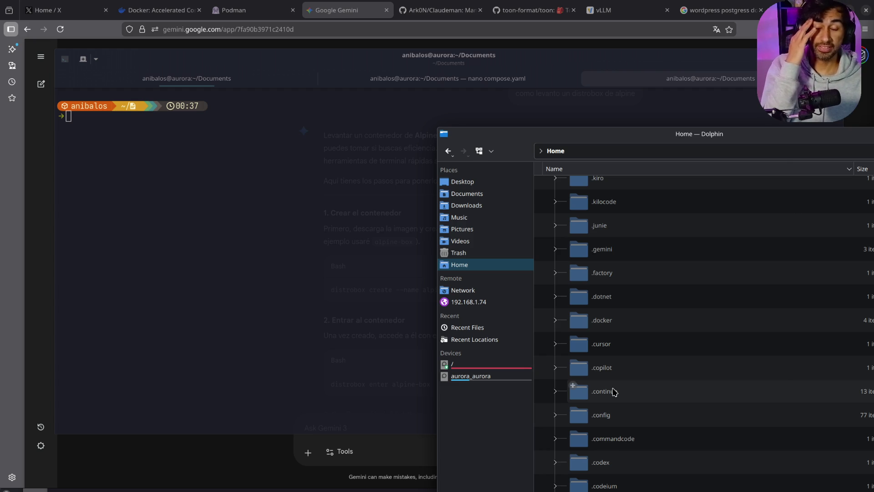
scroll(614, 392, up, 2)
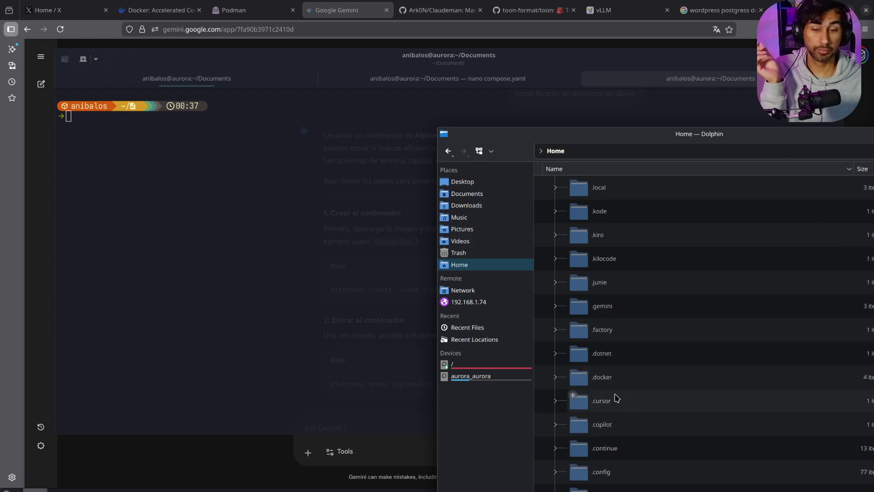
double_click(614, 353)
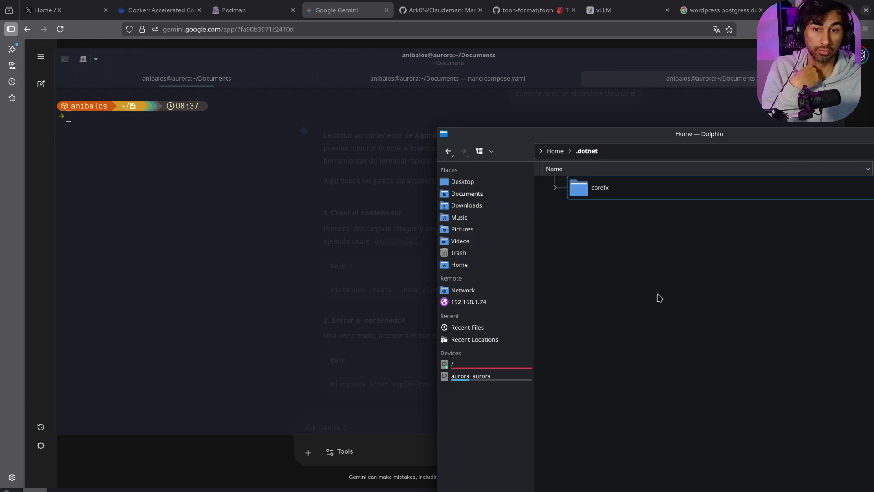
key(BackSpace)
scroll(650, 381, up, 10)
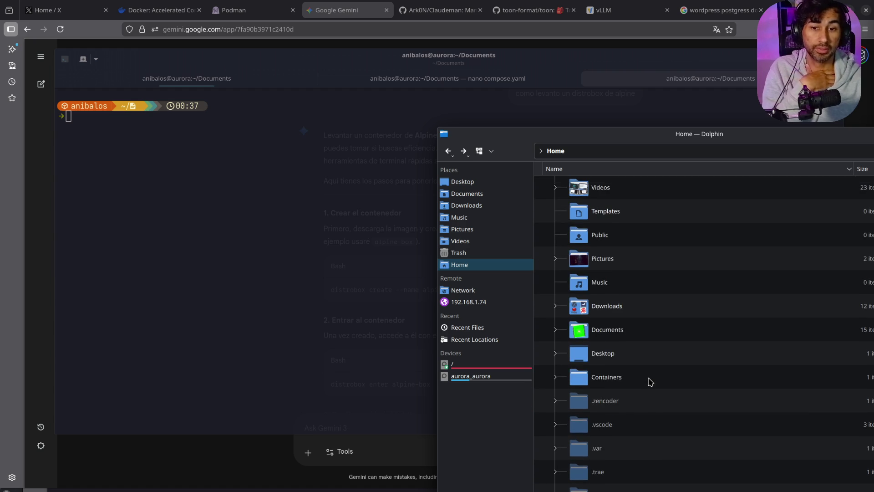
scroll(647, 382, down, 5)
scroll(633, 395, down, 8)
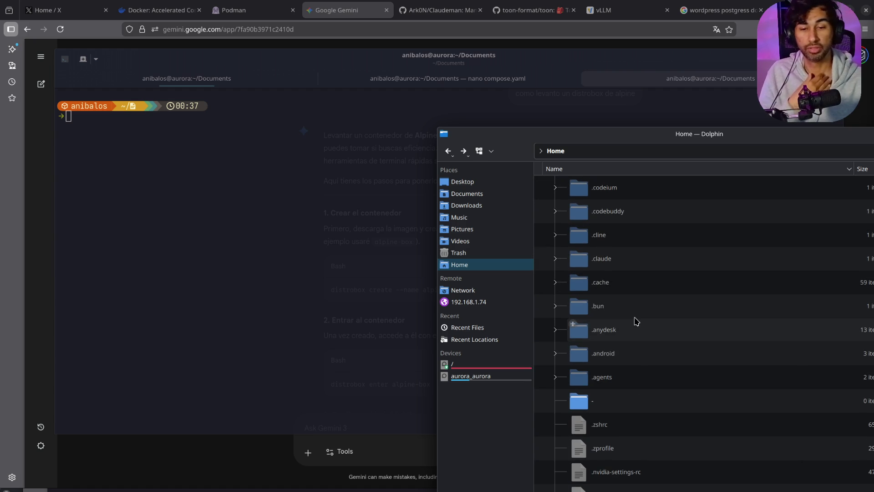
- Confirm the "-" folder is empty and delete it
double_click(605, 401)
key(alt+Left)
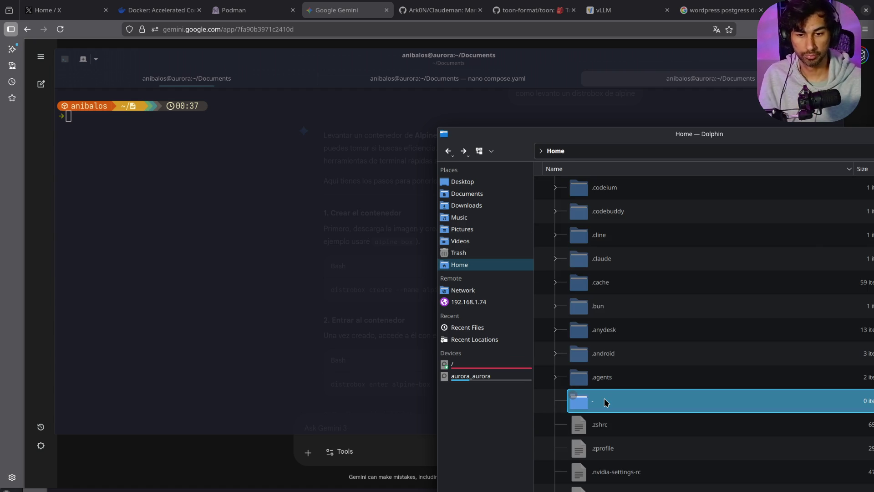
key(Delete)
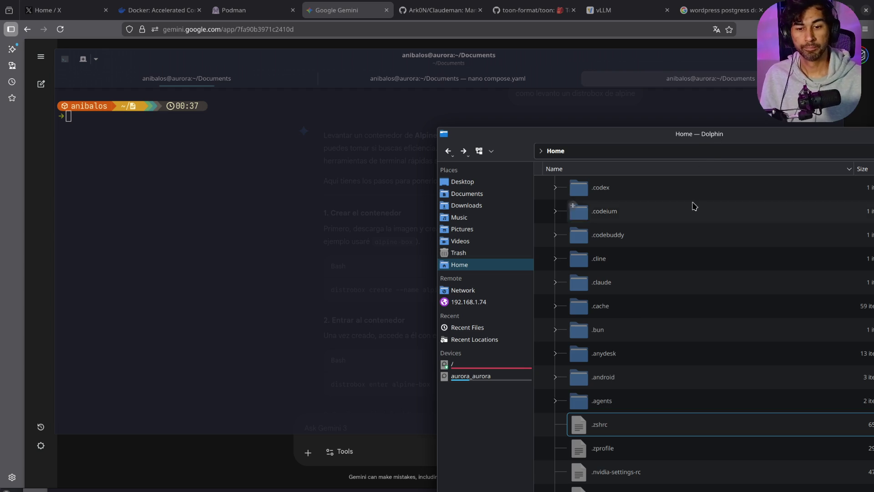
- Open .agents/skills/find-skills/SKILL.md in Kate, read it, and close it
double_click(637, 399)
double_click(655, 190)
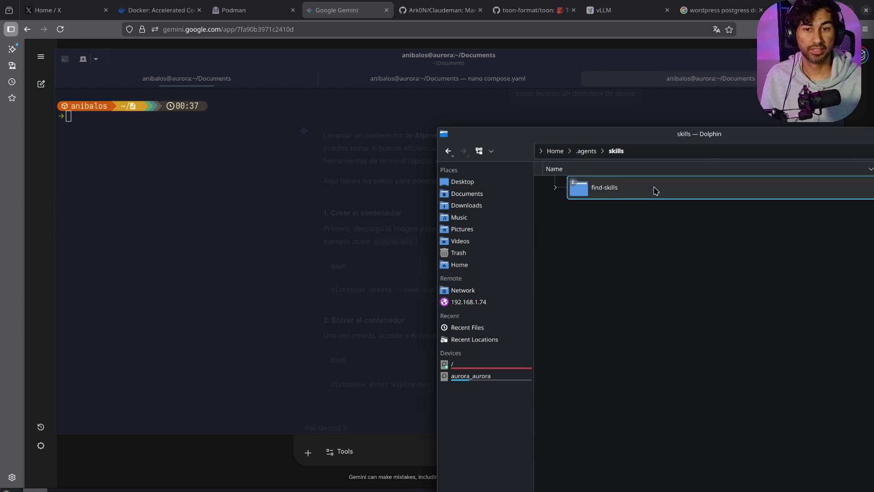
double_click(655, 190)
click(656, 190)
double_click(656, 190)
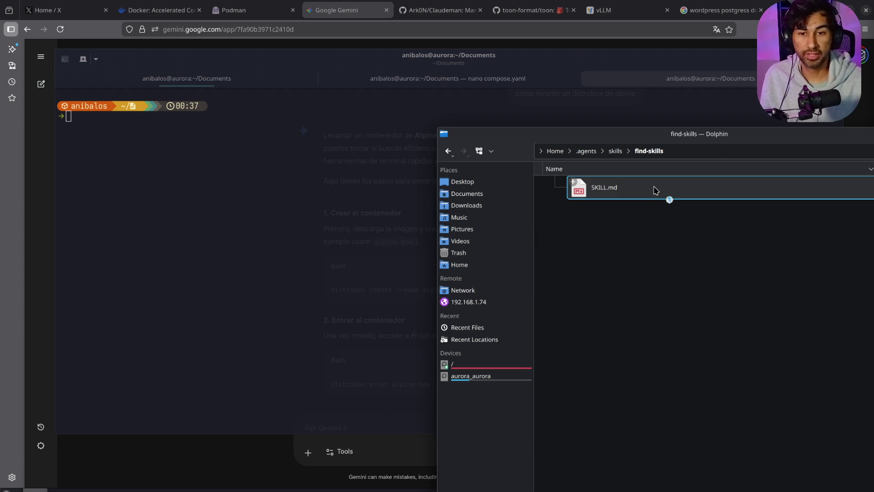
scroll(613, 396, down, 20)
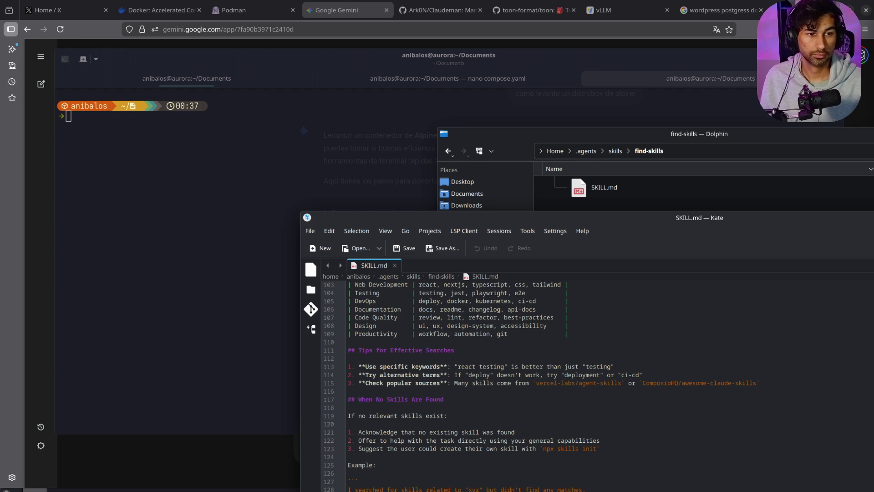
key(ctrl+q)
- Return Dolphin to the home folder, recentre its window, and shift DistroShelf further left
click(615, 151)
click(588, 152)
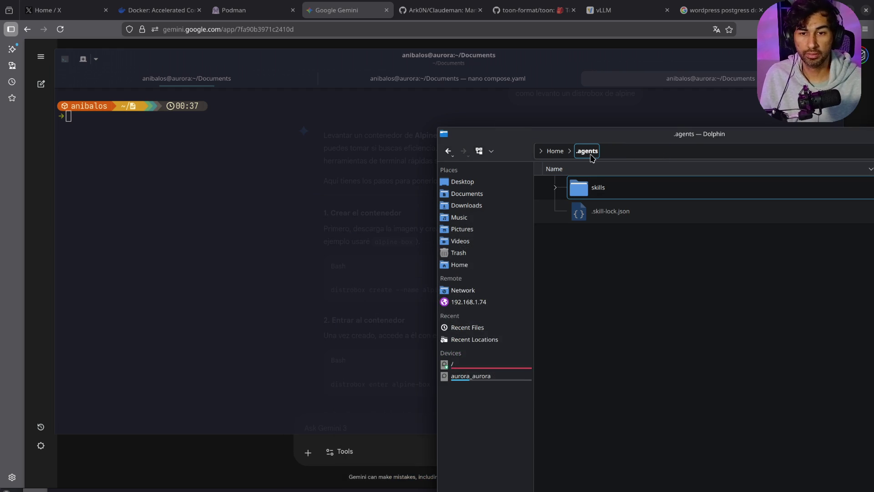
drag(688, 140, 507, 110)
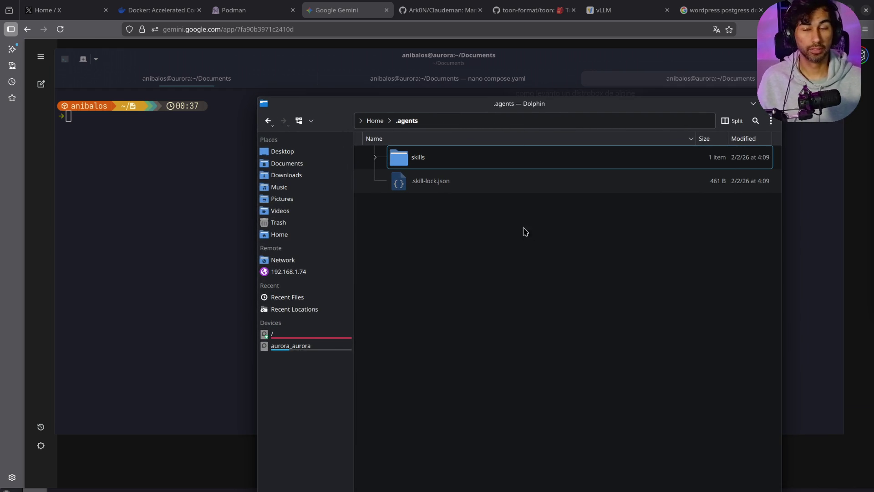
click(379, 124)
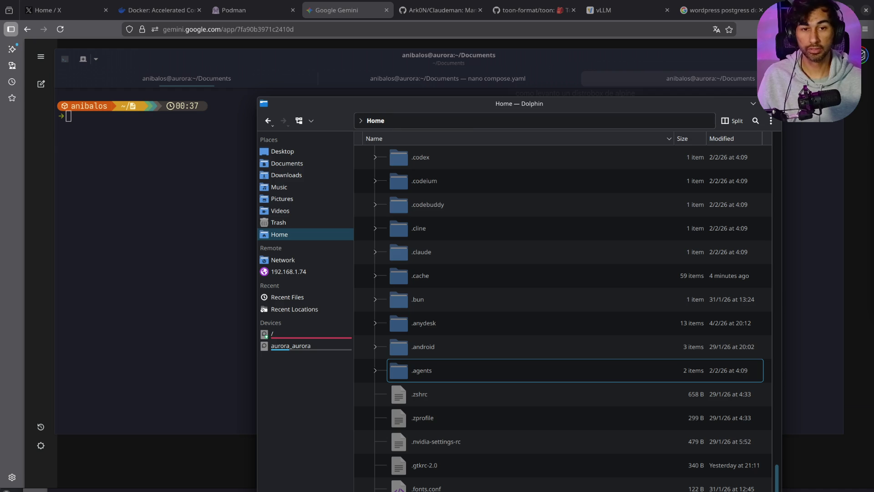
scroll(484, 351, up, 10)
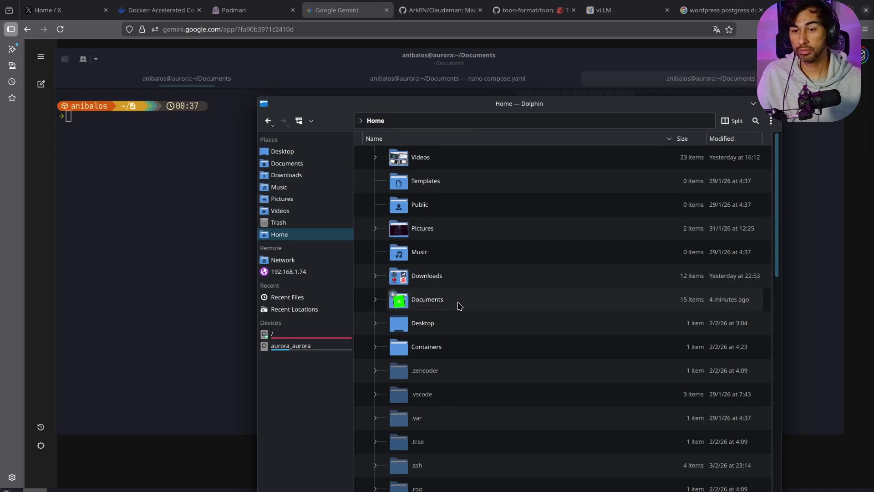
double_click(445, 296)
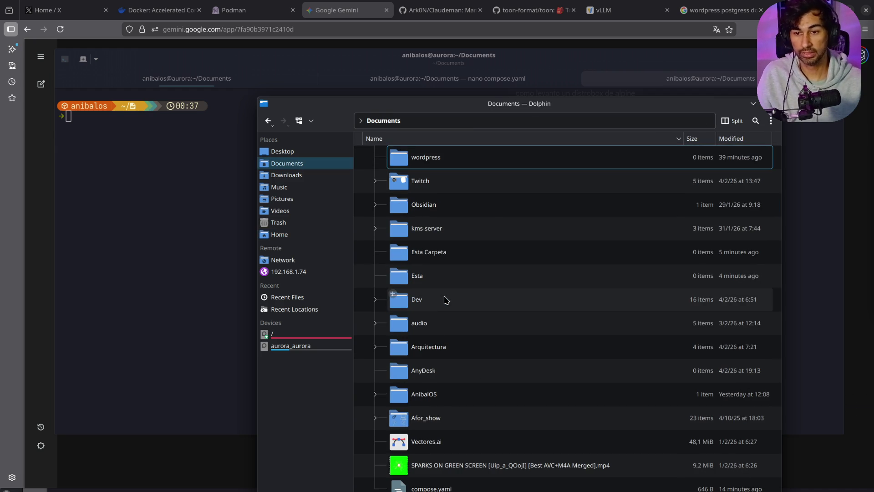
key(alt+Left)
key(alt+Left)
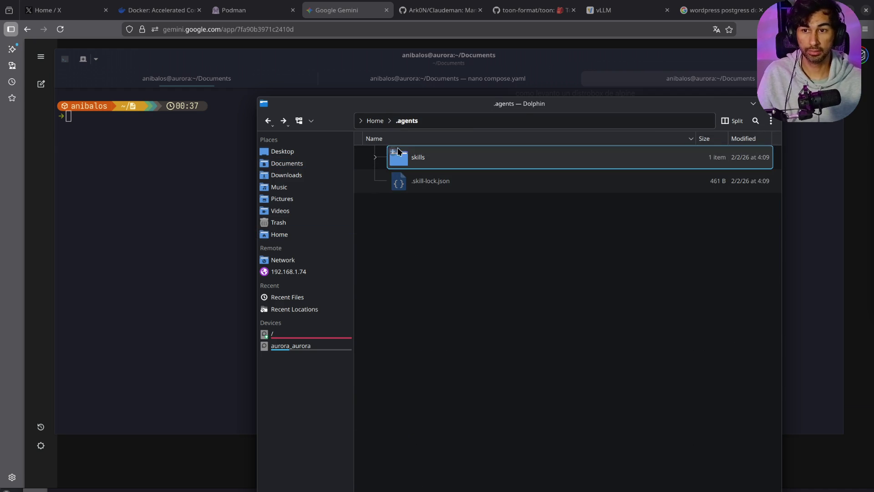
click(375, 121)
scroll(525, 361, up, 15)
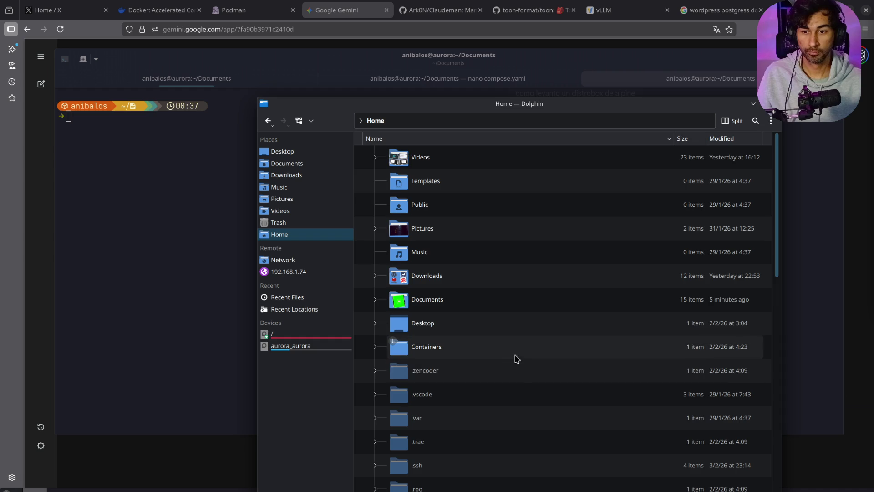
scroll(474, 356, down, 5)
scroll(475, 356, down, 10)
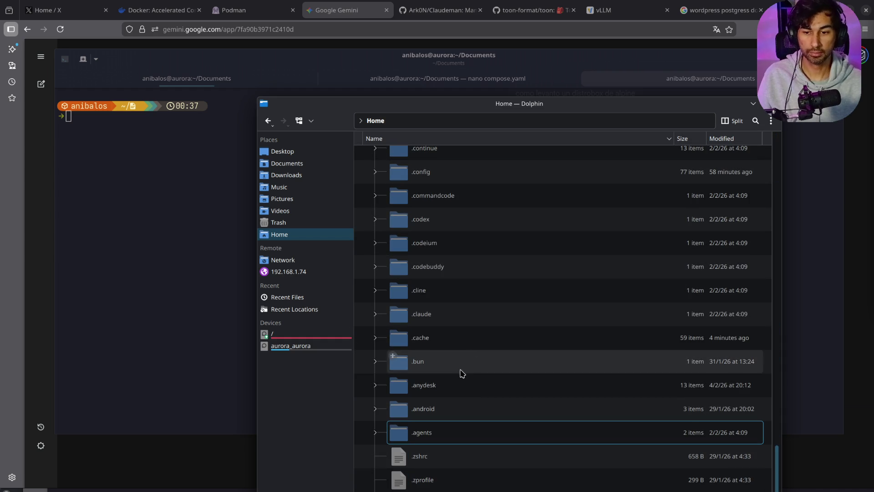
scroll(455, 318, up, 12)
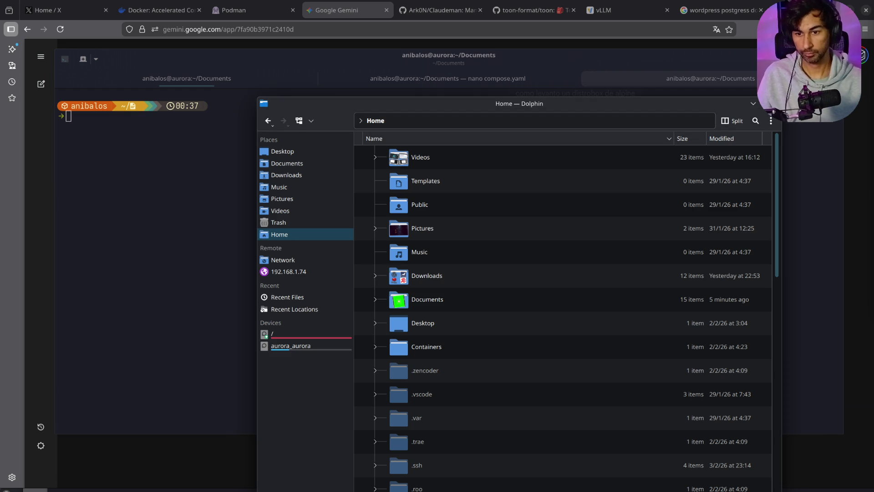
mouse_move(597, 218)
mouse_down()
mouse_move(383, 91)
mouse_move(408, 109)
mouse_up()
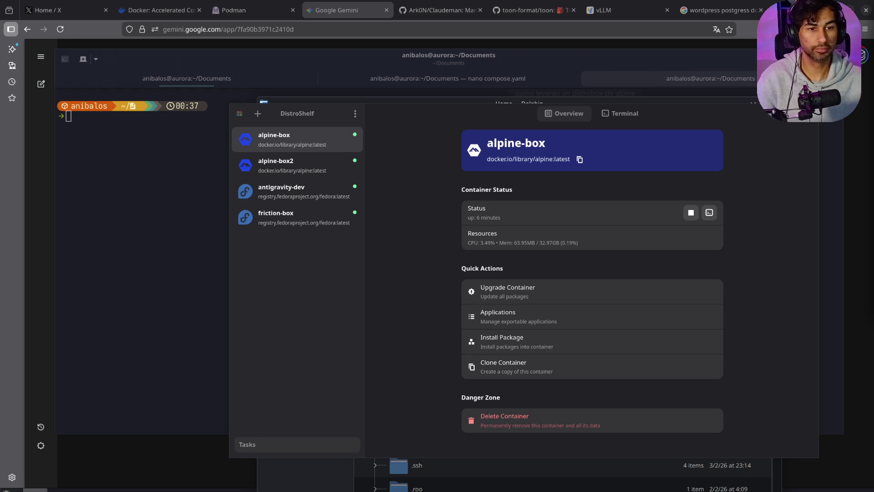
- Open .agents/skills/find-skills/SKILL.md in Kate from Dolphin
click(468, 462)
double_click(437, 372)
double_click(433, 166)
double_click(429, 164)
double_click(432, 163)
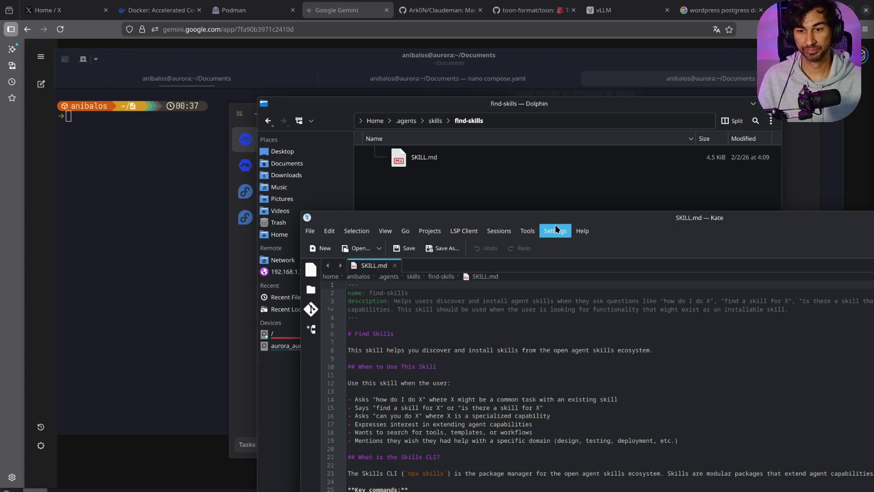
click(555, 227)
click(532, 218)
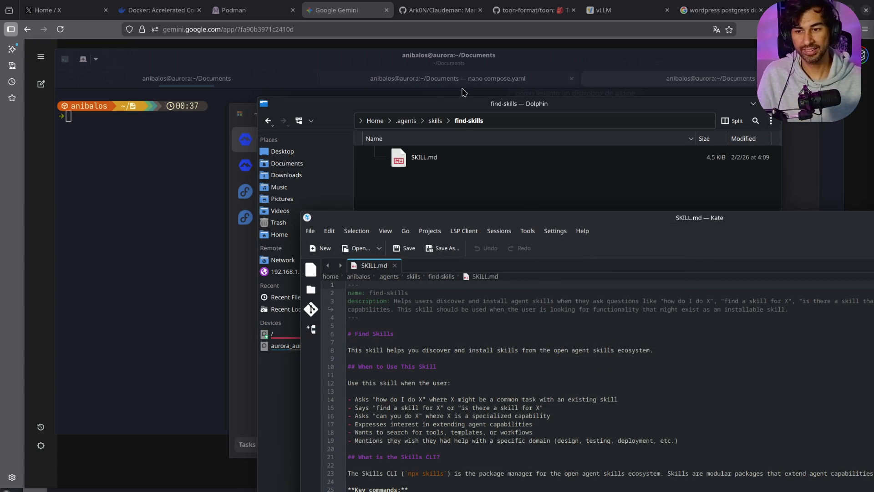
scroll(524, 387, down, 5)
scroll(525, 387, down, 20)
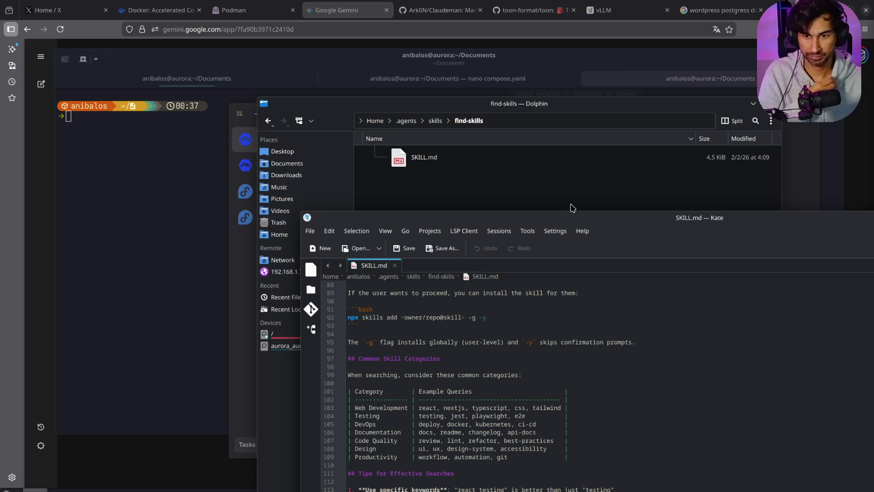
- Scroll SKILL.md to line 115 and copy 'ComposioHQ/awesome-claude-skills'
drag(576, 217, 498, 66)
scroll(483, 337, down, 5)
scroll(483, 337, up, 20)
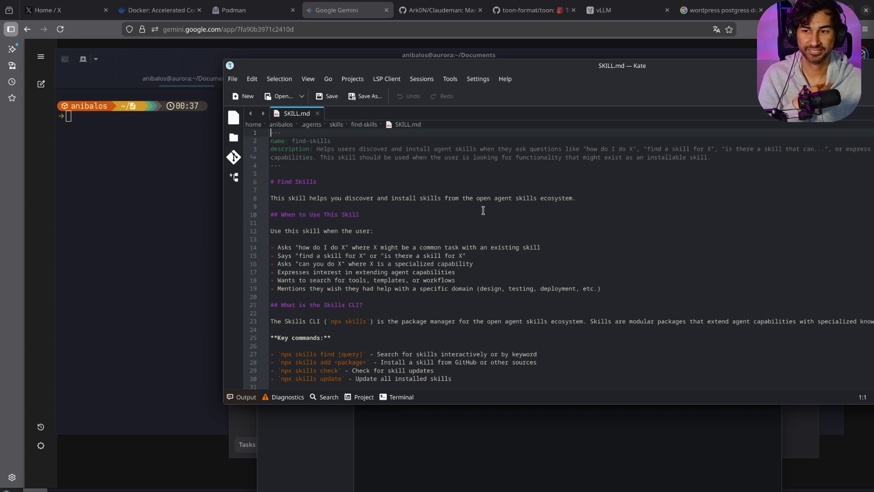
scroll(280, 248, down, 4)
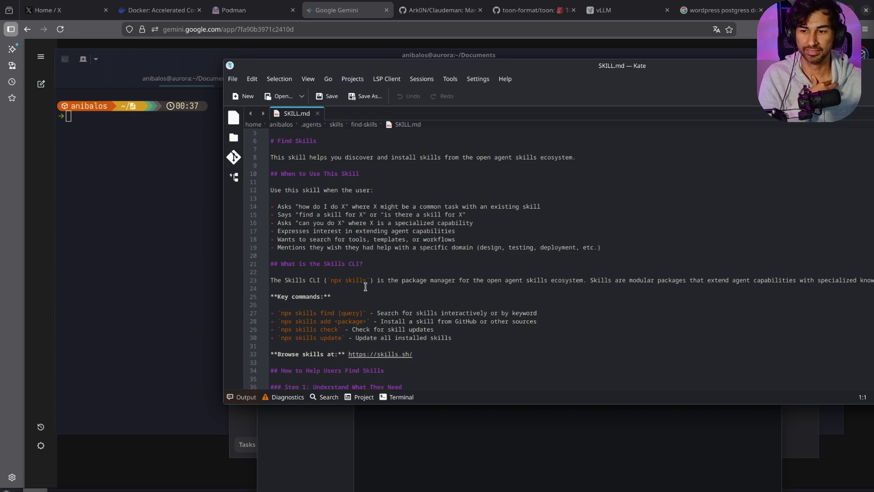
scroll(399, 271, down, 3)
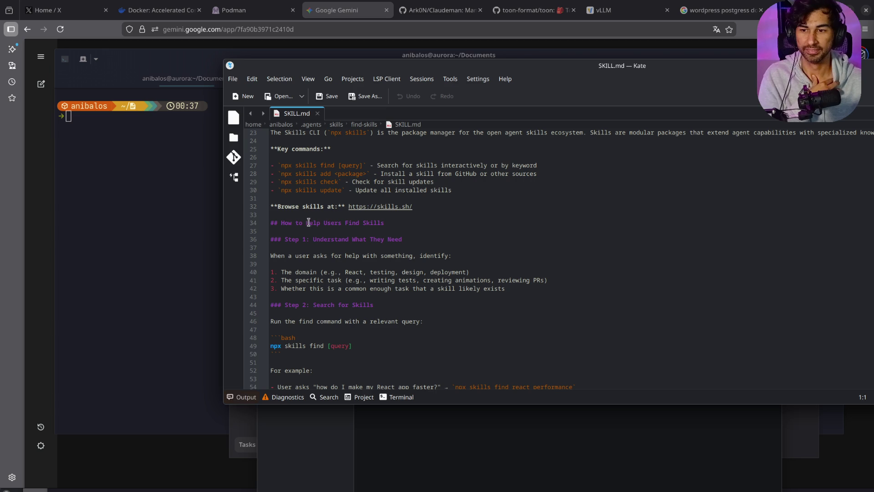
scroll(400, 261, down, 15)
scroll(399, 265, down, 10)
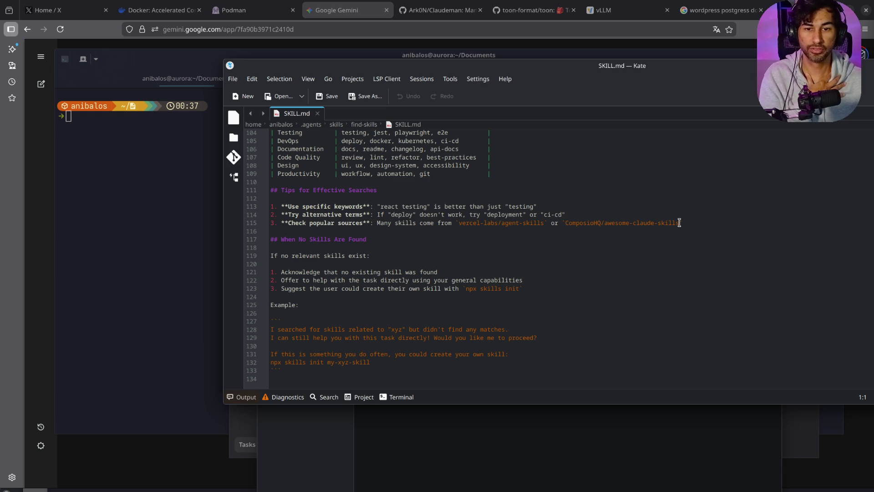
drag(678, 223, 565, 223)
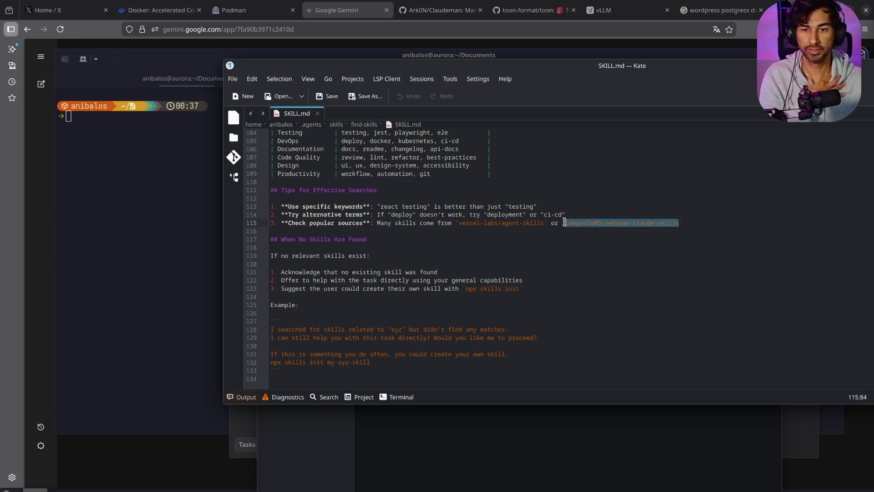
key(ctrl+c)
- Search the web for 'ComposioHQ/awesome-claude-skills' in a new Firefox tab
click(775, 10)
key(ctrl+v)
key(Return)
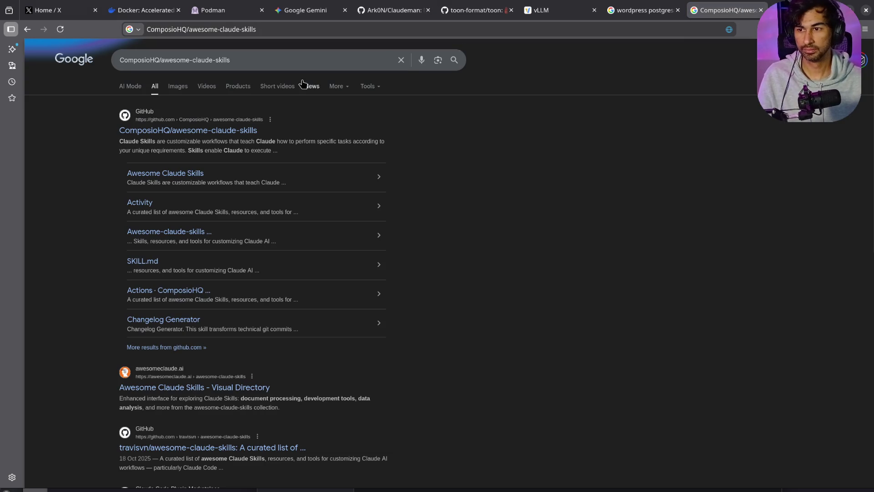
- Open the ComposioHQ/awesome-claude-skills GitHub page, then return to the find-skills Dolphin window
click(244, 127)
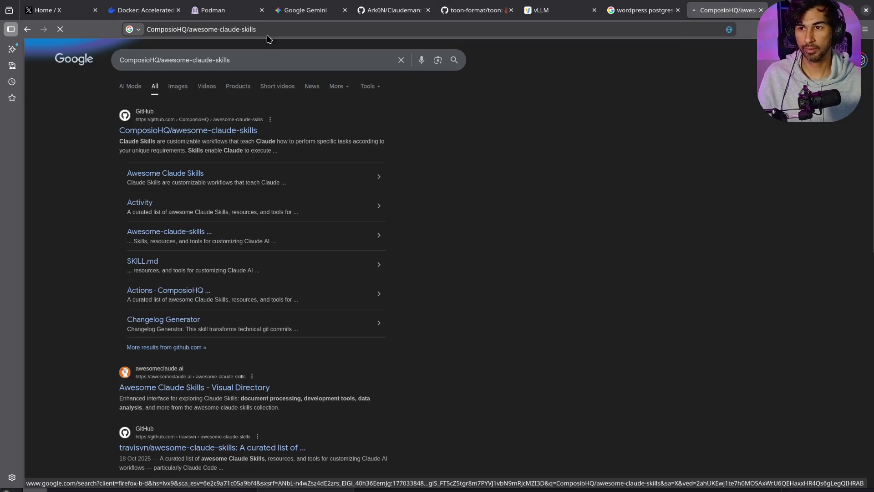
click(304, 33)
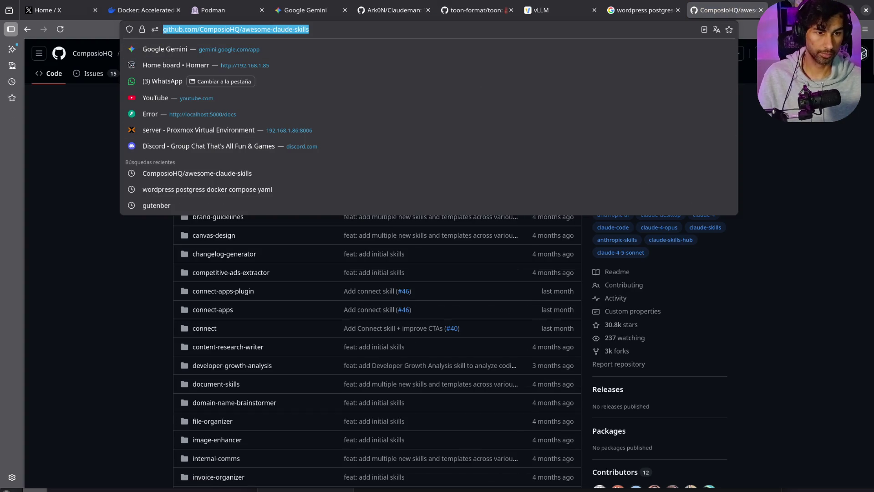
key(Escape)
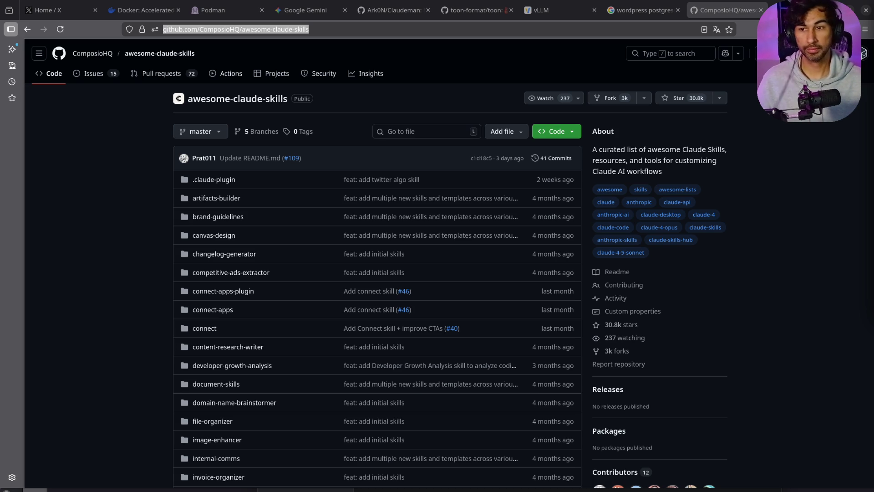
key(alt+Tab)
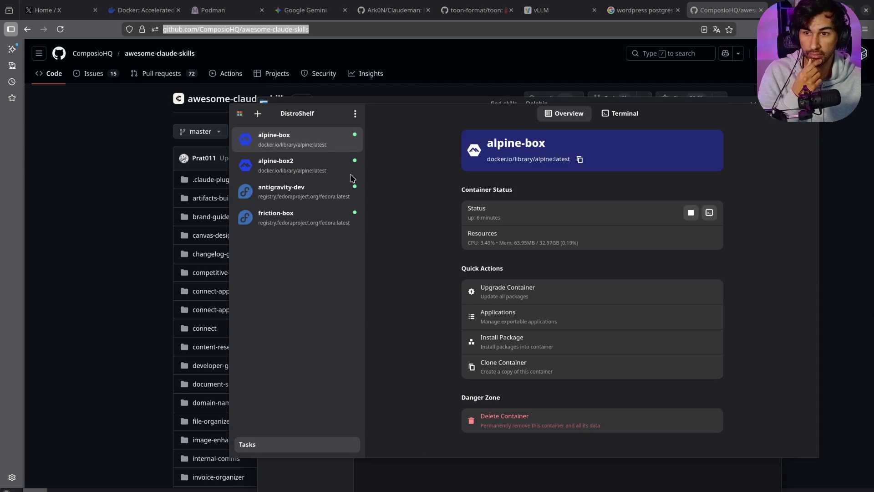
- View the antigravity-dev container overview, then open Documents/Dev in Dolphin
click(355, 187)
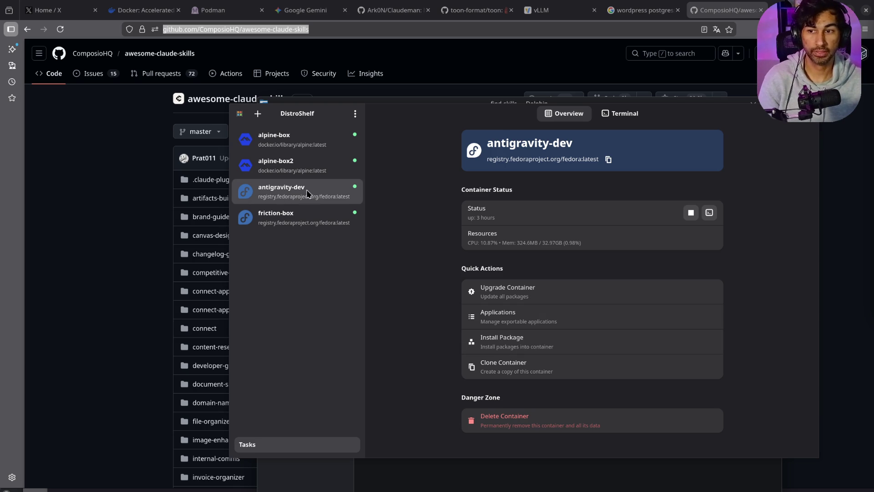
key(alt+Tab)
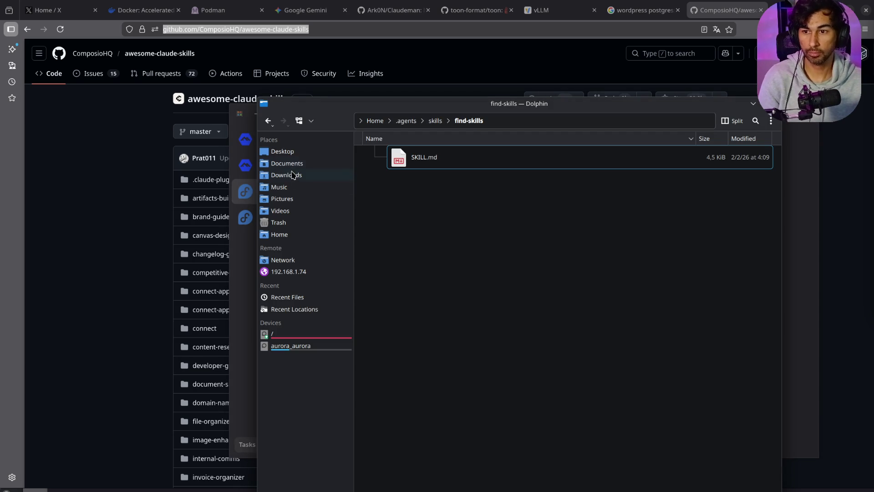
click(287, 164)
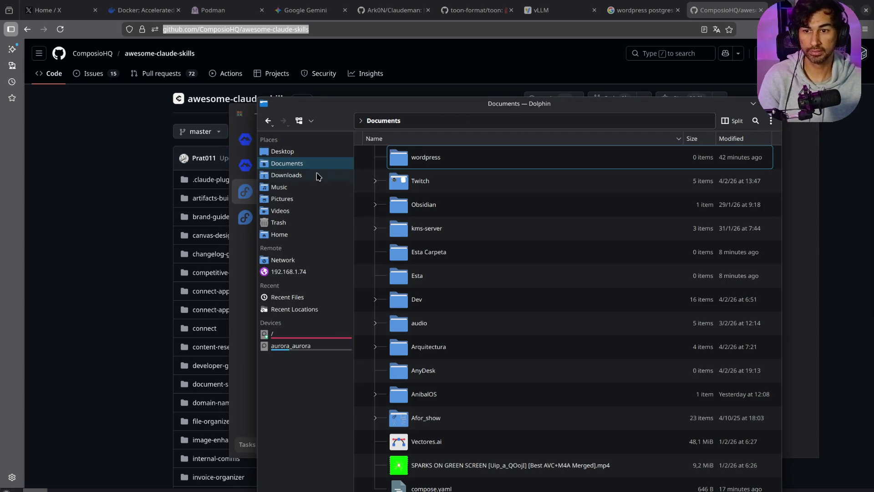
double_click(420, 297)
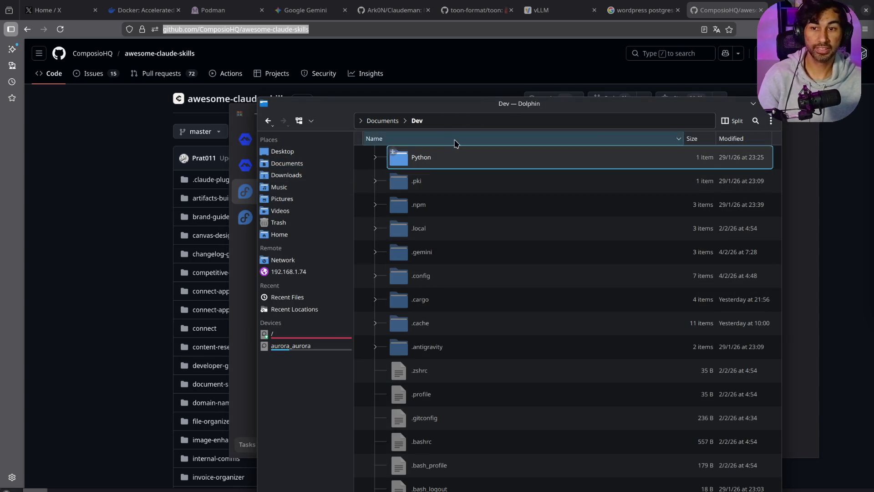
- Look inside Dev's .antigravity, Python, .config, .cargo and .npm folders, ending back in Dev
double_click(427, 347)
key(alt+Left)
double_click(423, 160)
key(alt+Left)
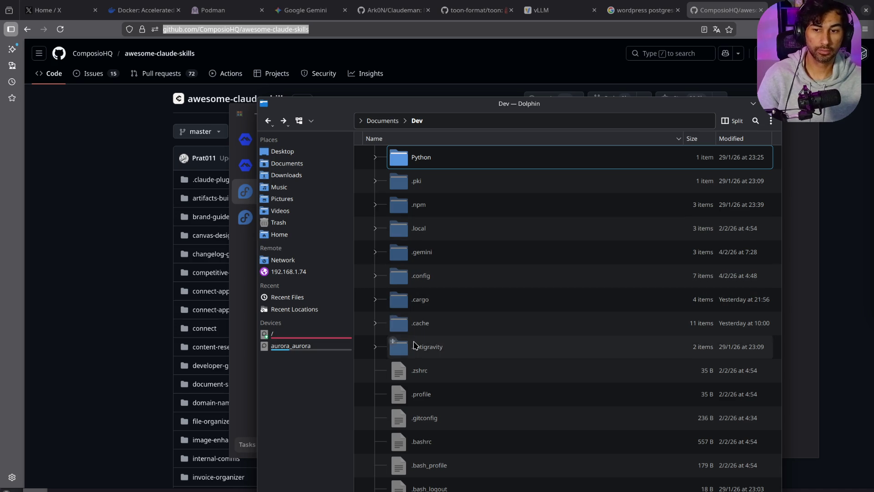
click(422, 276)
key(alt+Left)
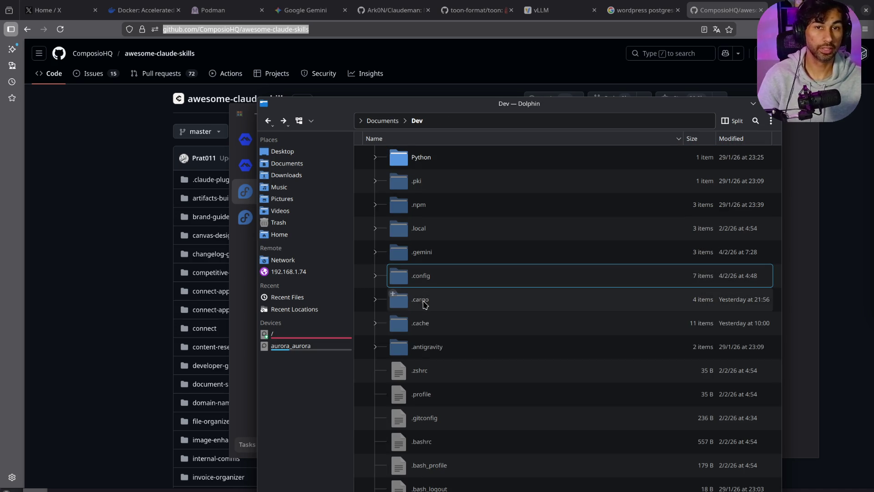
click(424, 303)
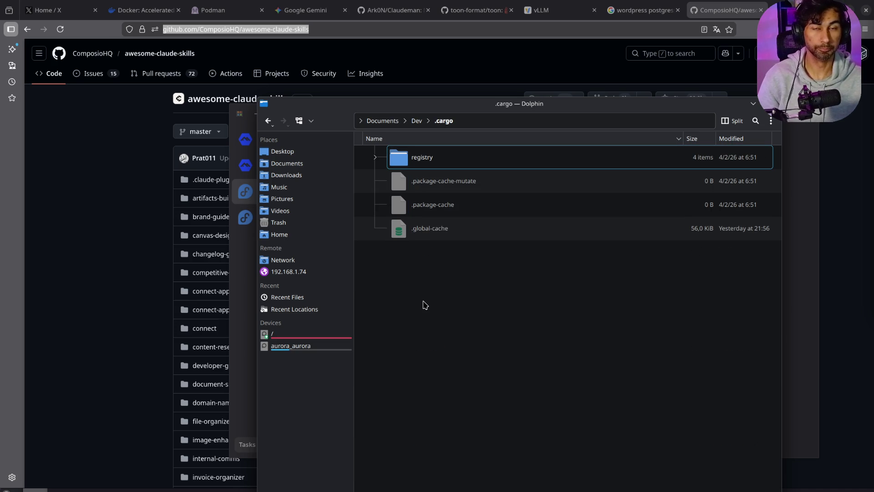
key(alt+Left)
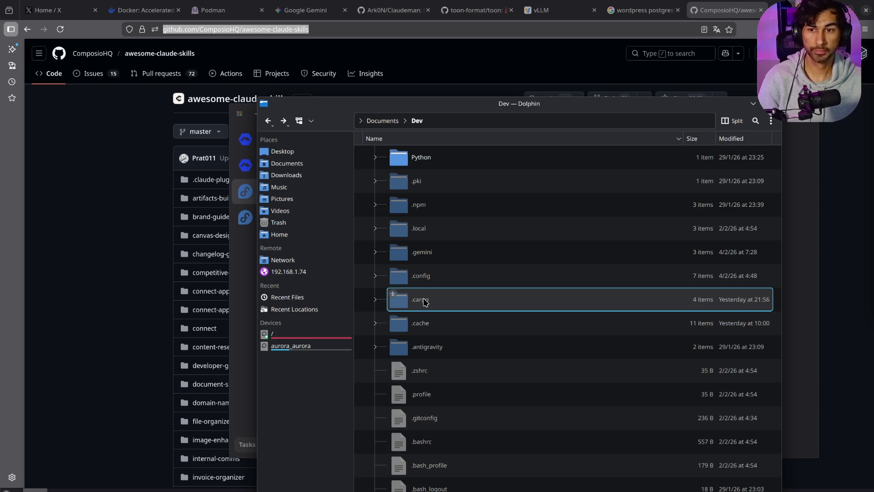
click(425, 206)
key(alt+Left)
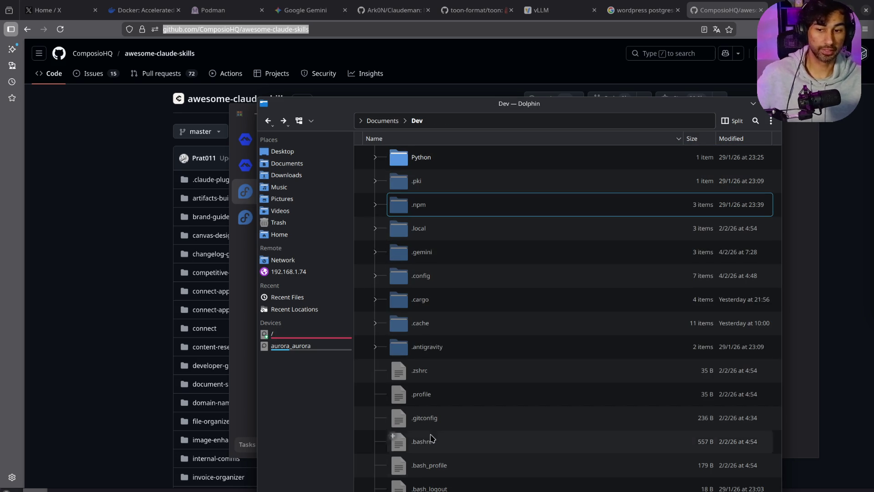
key(alt+Left)
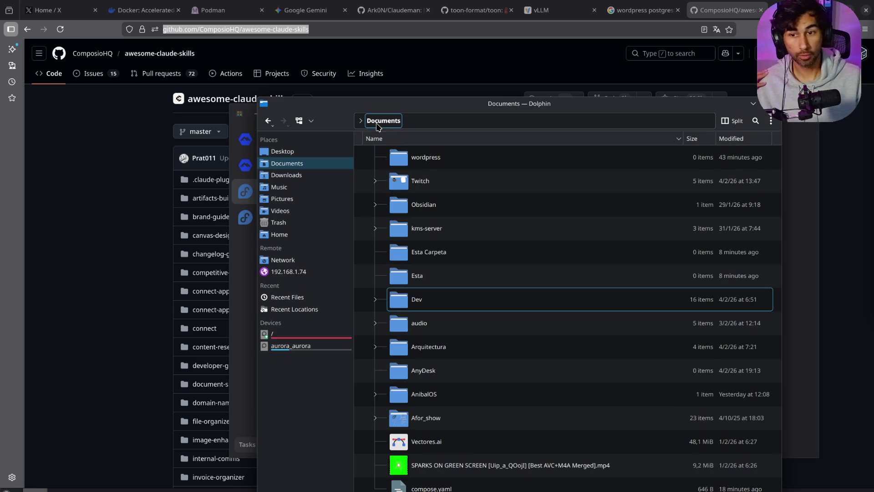
double_click(419, 299)
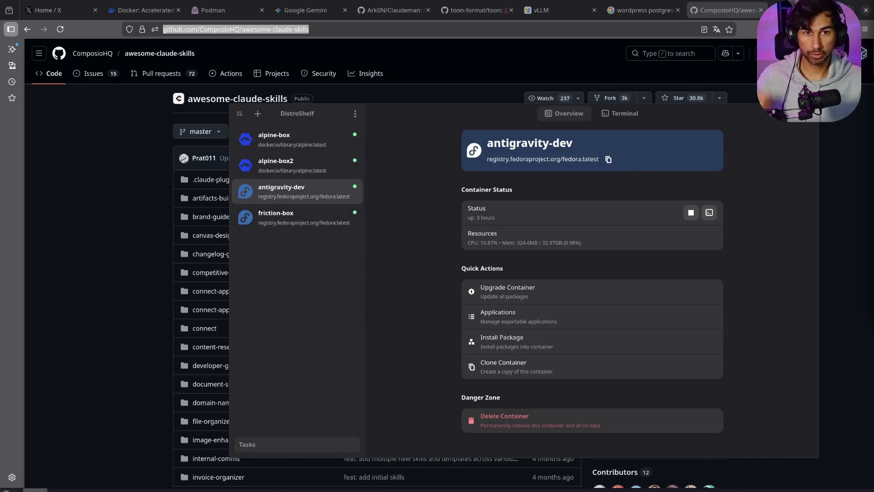
- Search the web for 'aurora os' in a new tab
key(ctrl+t)
text(aurora)
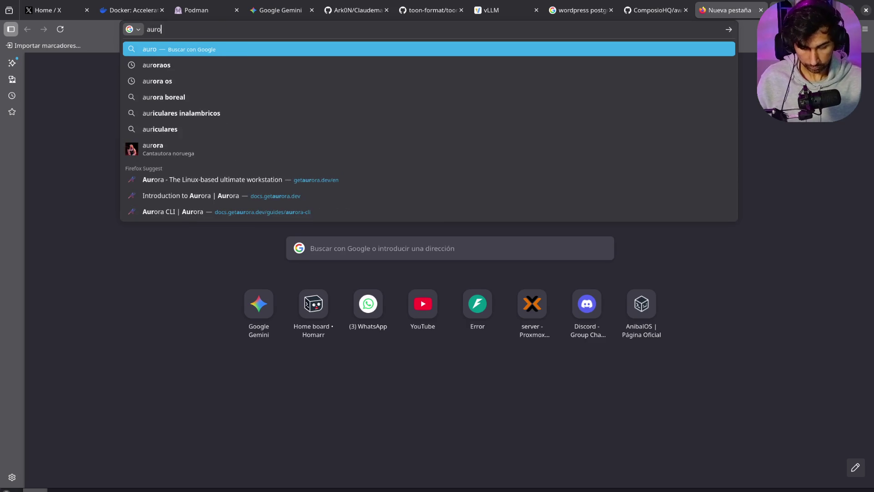
key(Return)
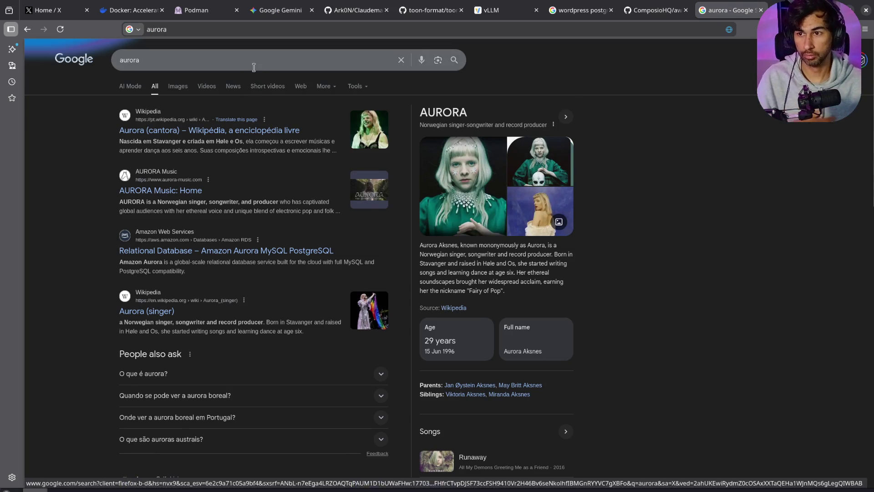
click(255, 62)
text(os)
key(Return)
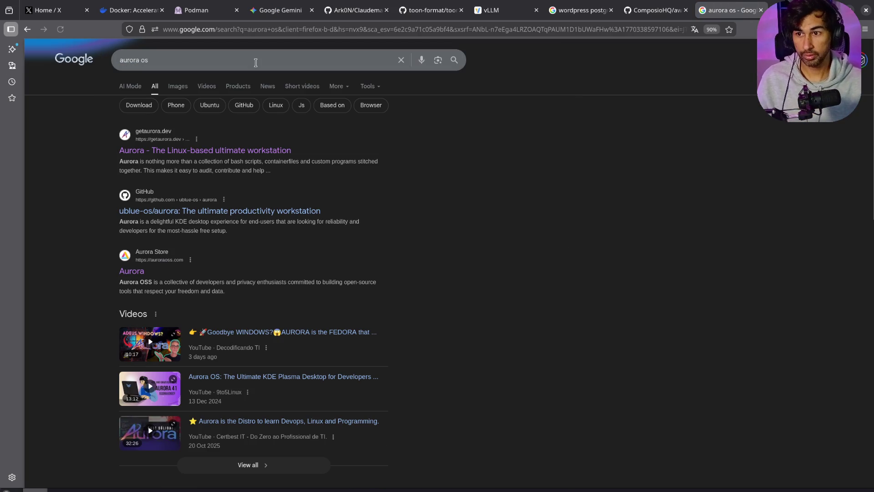
- Open the Aurora documentation from getaurora.dev and dismiss the translation offer
click(245, 154)
scroll(245, 158, down, 3)
click(376, 193)
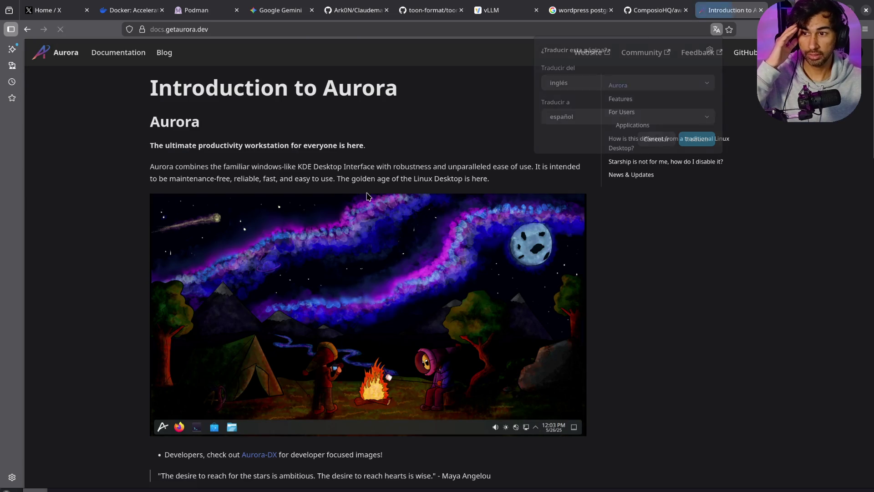
scroll(289, 255, down, 5)
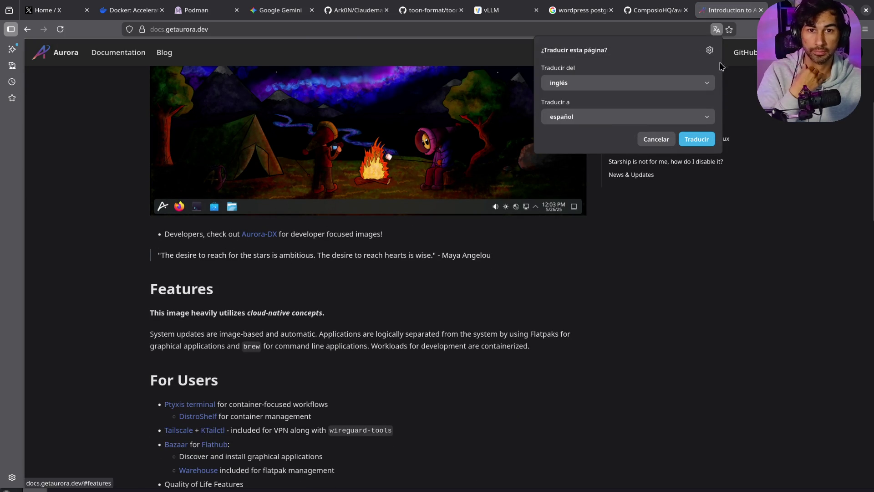
click(654, 139)
scroll(481, 250, up, 5)
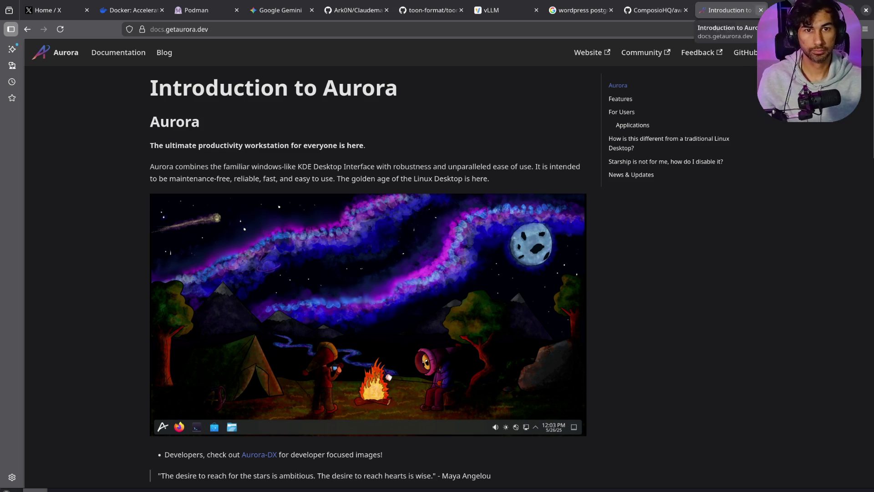
- Load the Excalidraw Whiteboard in a new tab via the 'xcali' suggestion
click(774, 10)
text(xc)
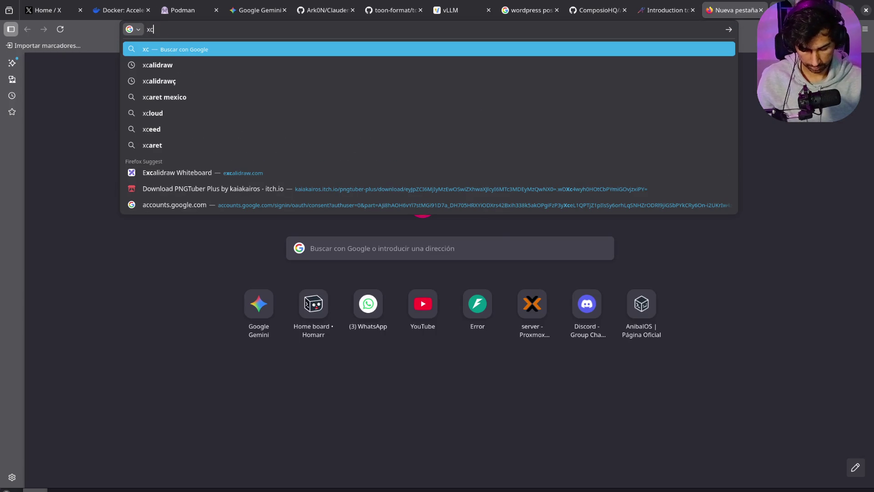
text(ali)
key(Down)
key(Down)
key(Down)
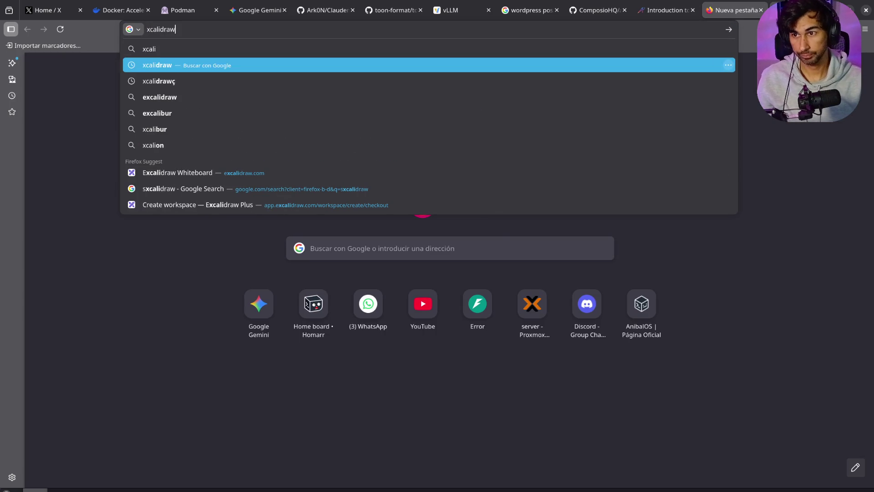
key(Return)
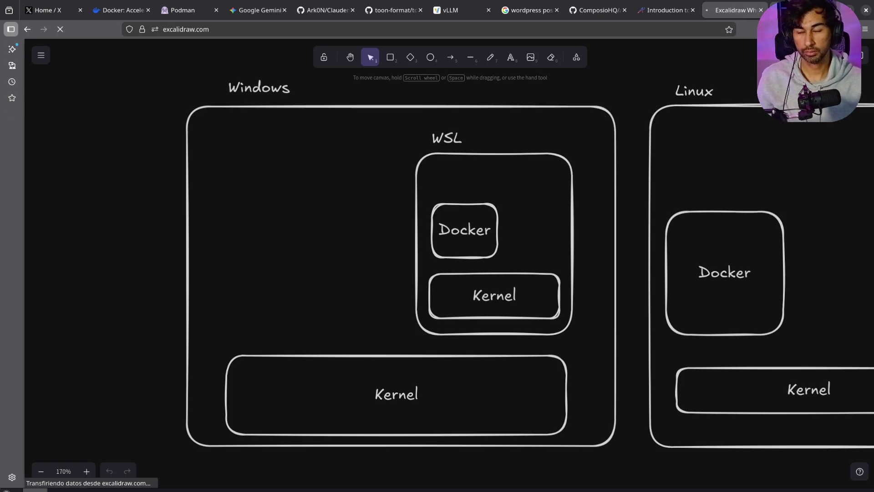
- Draw a large rectangle on empty canvas with a smaller rectangle near its bottom
scroll(640, 215, left, 10)
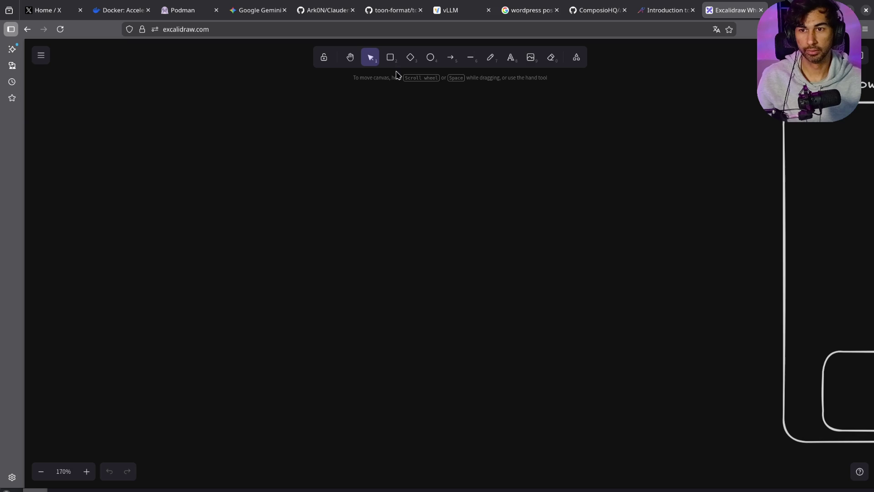
key(r)
mouse_move(188, 113)
mouse_down()
mouse_move(586, 472)
mouse_move(646, 470)
mouse_up()
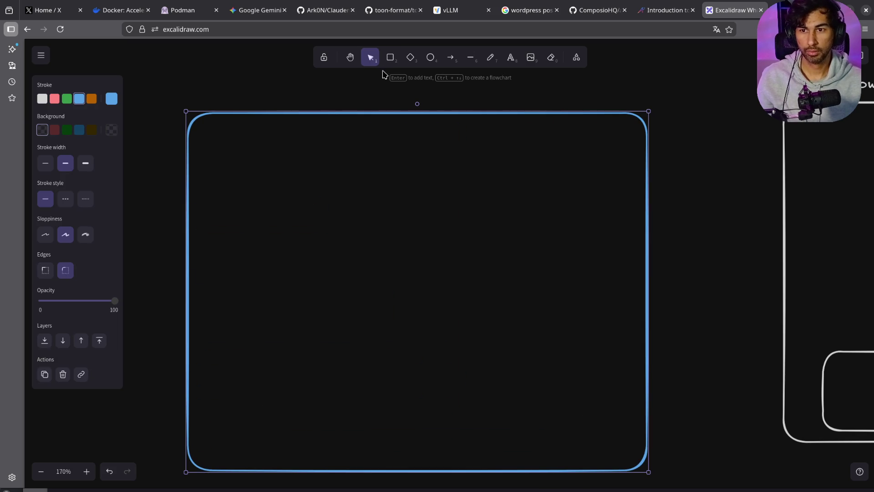
click(390, 58)
drag(269, 347, 478, 459)
- Label the small rectangle '/bin' and '/etc' on two lines
double_click(416, 352)
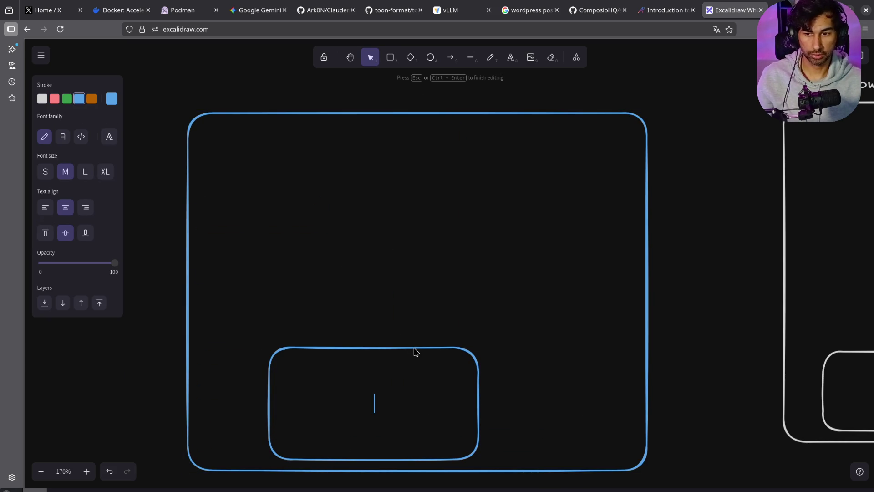
text(7)
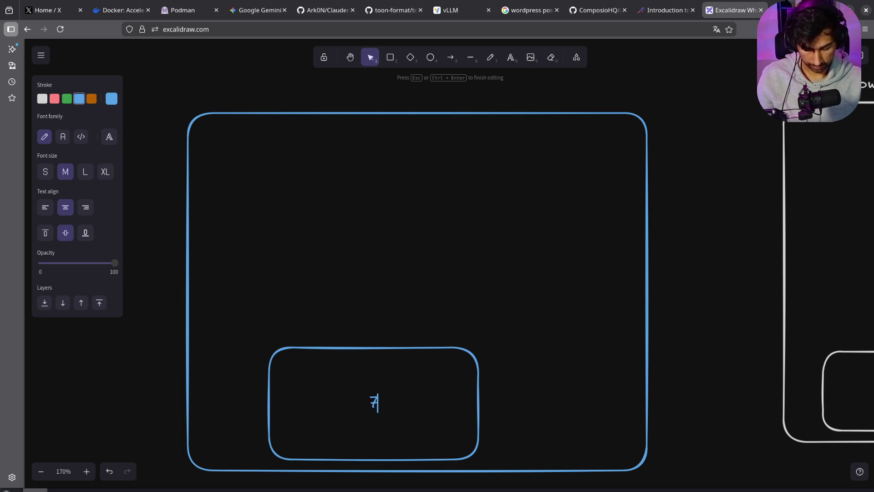
text(bin)
key(BackSpace)
key(BackSpace)
key(BackSpace)
text(/bin)
key(Return)
text(/etc)
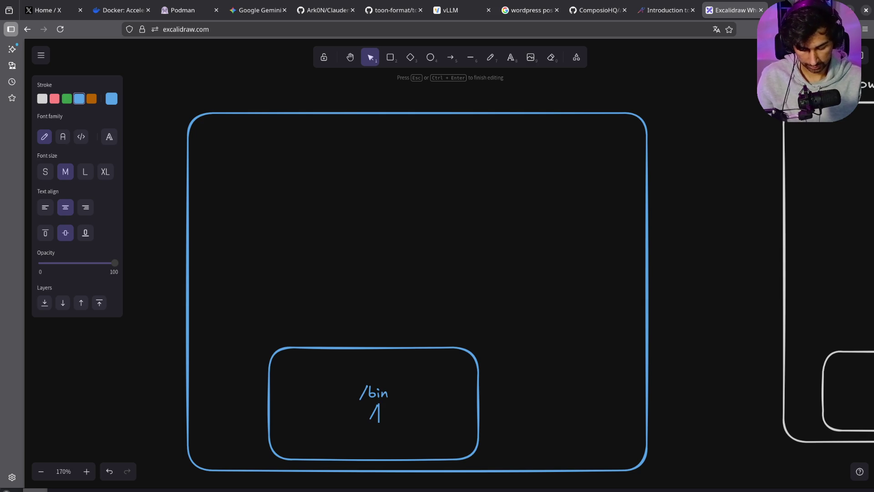
click(412, 339)
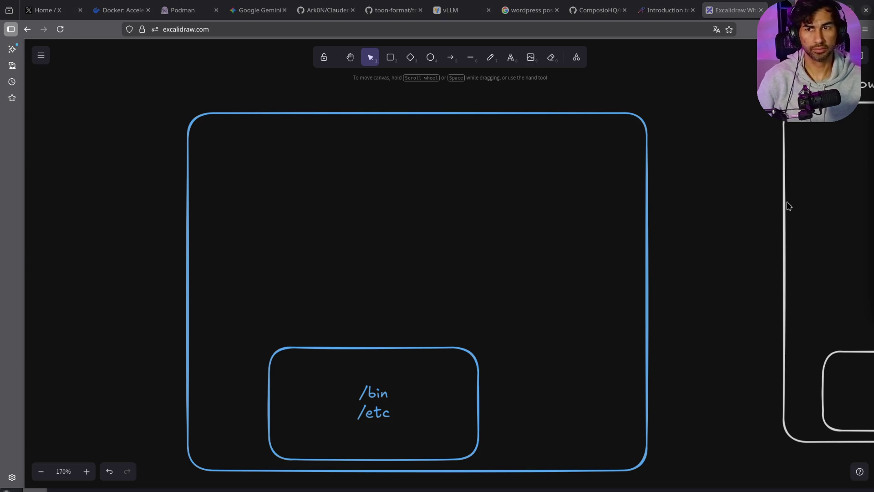
key(ctrl+t)
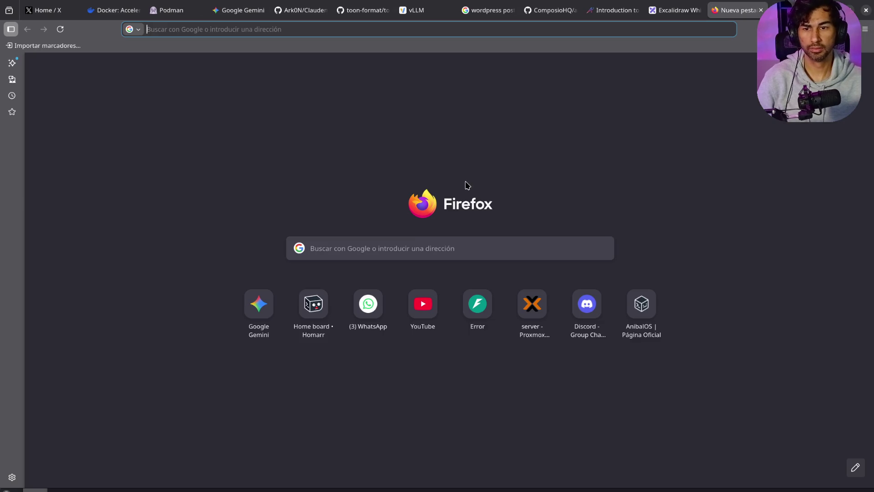
- Open the Casita Home board, glance at V-Downloader, then return to the Excalidraw diagram
click(319, 302)
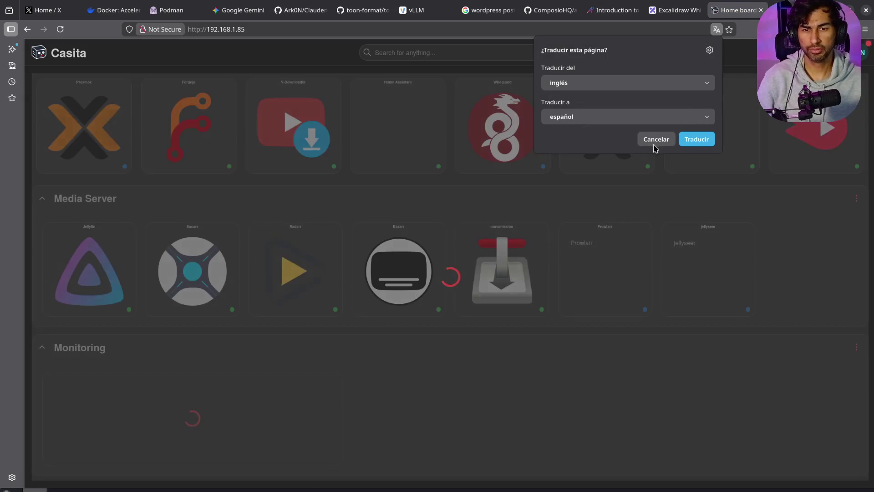
click(654, 141)
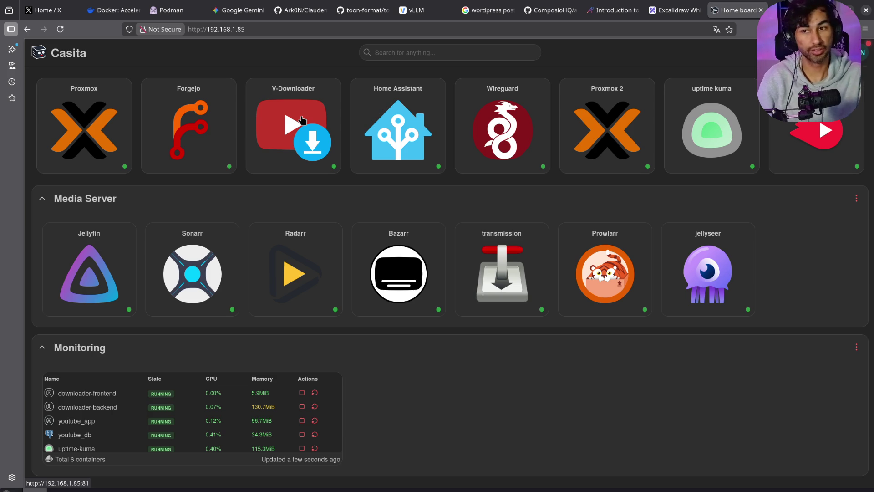
click(302, 119)
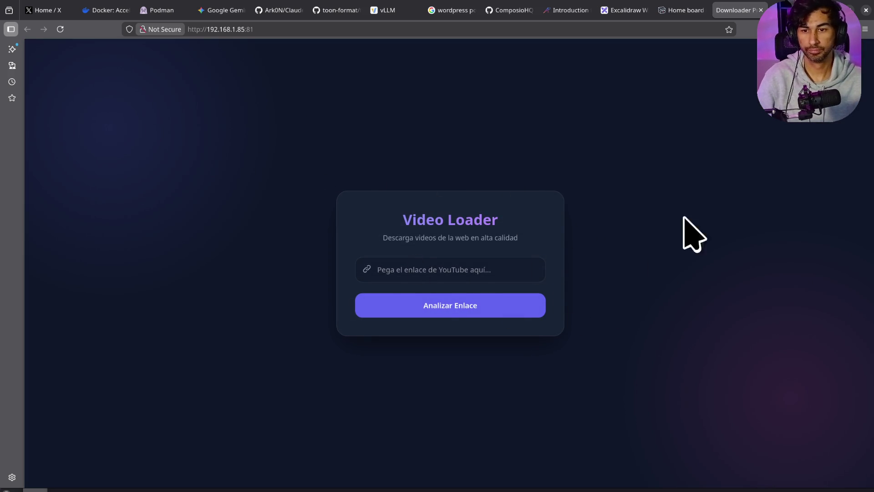
click(760, 10)
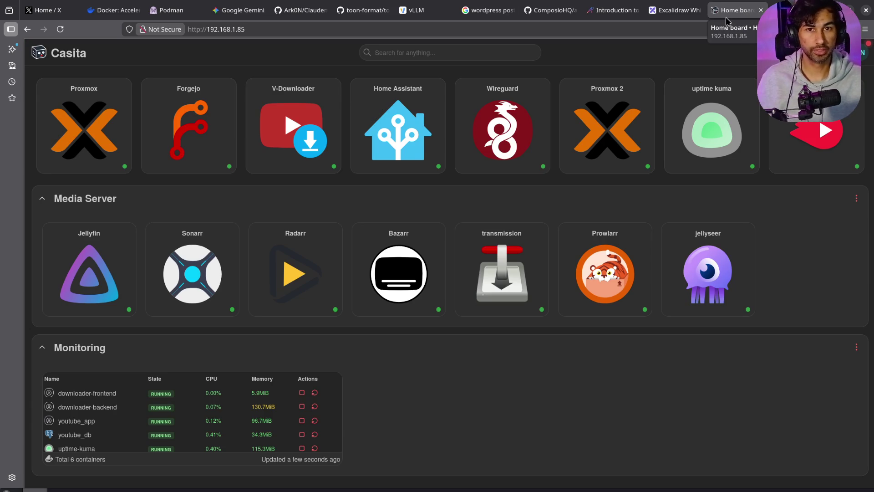
click(678, 13)
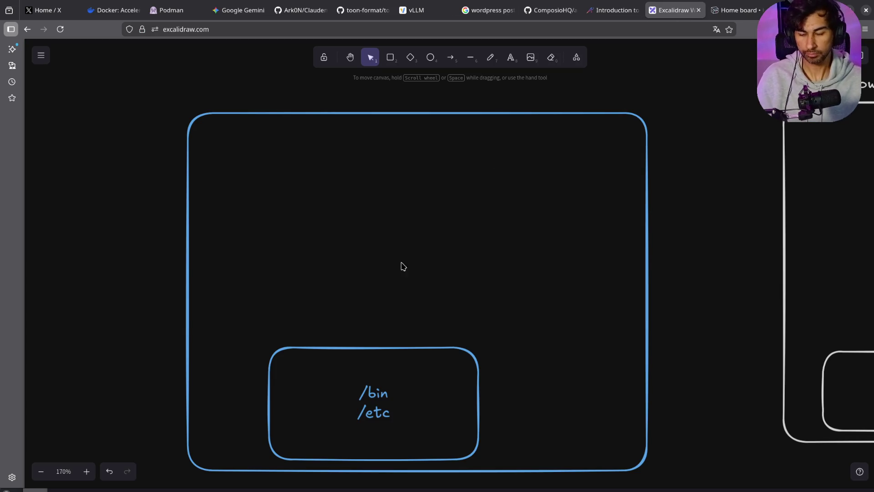
- Make the /bin /etc box shorter and move it to the big box's lower left
click(401, 360)
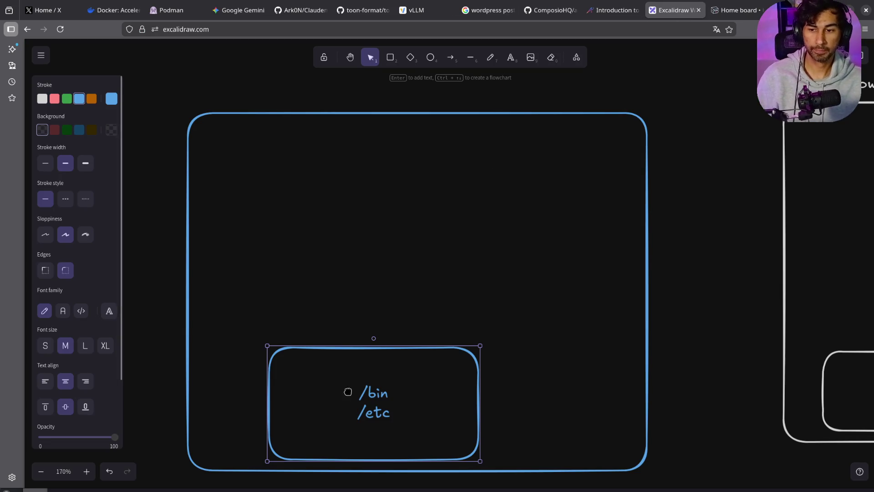
double_click(365, 367)
click(384, 354)
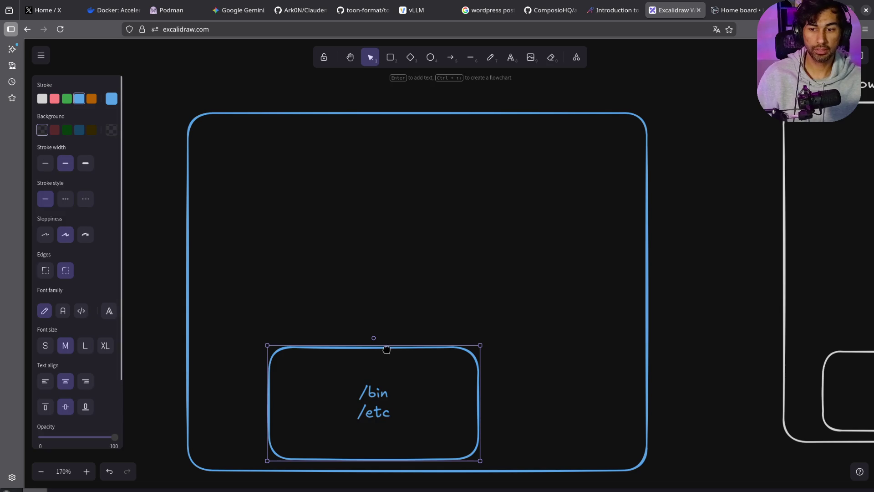
mouse_move(374, 345)
mouse_down()
mouse_move(376, 379)
mouse_move(539, 349)
mouse_move(800, 49)
mouse_move(792, 54)
mouse_up()
mouse_move(614, 92)
mouse_down()
mouse_move(176, 320)
mouse_move(186, 386)
mouse_up()
- Add a 'version 1.0' line below /etc in the box's label
double_click(333, 392)
key(Escape)
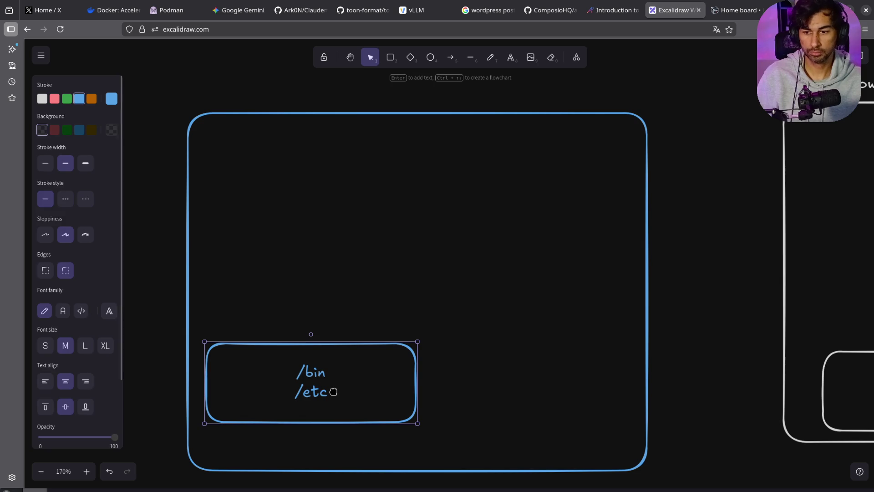
double_click(314, 392)
click(319, 390)
key(End)
key(Return)
text(version 1.)
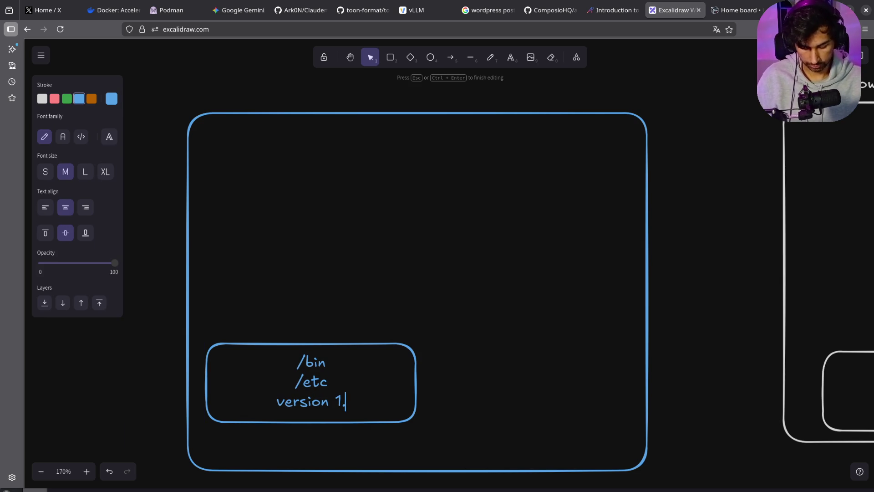
text(0)
key(Escape)
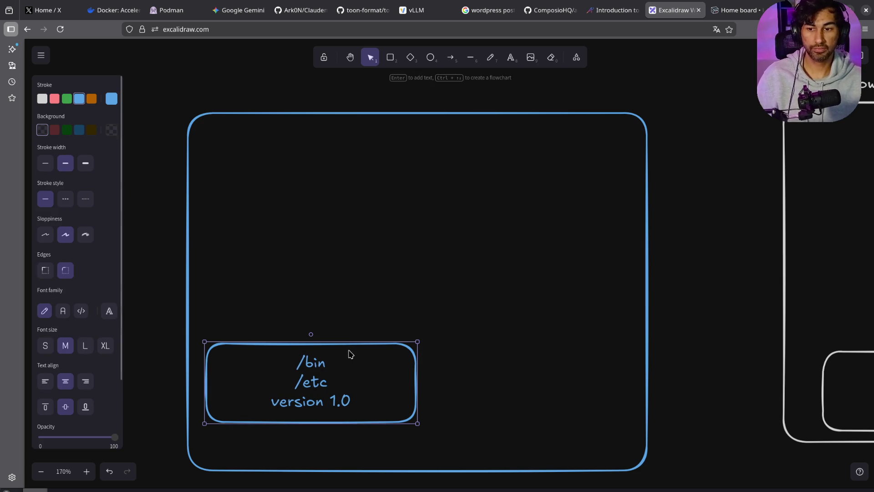
- Draw a small rectangle labelled 'Home' above the /bin box
mouse_move(347, 343)
mouse_down()
mouse_move(466, 343)
mouse_move(455, 380)
mouse_move(730, 64)
mouse_move(821, 138)
mouse_move(140, 213)
mouse_move(372, 294)
mouse_move(364, 404)
mouse_move(397, 376)
mouse_up()
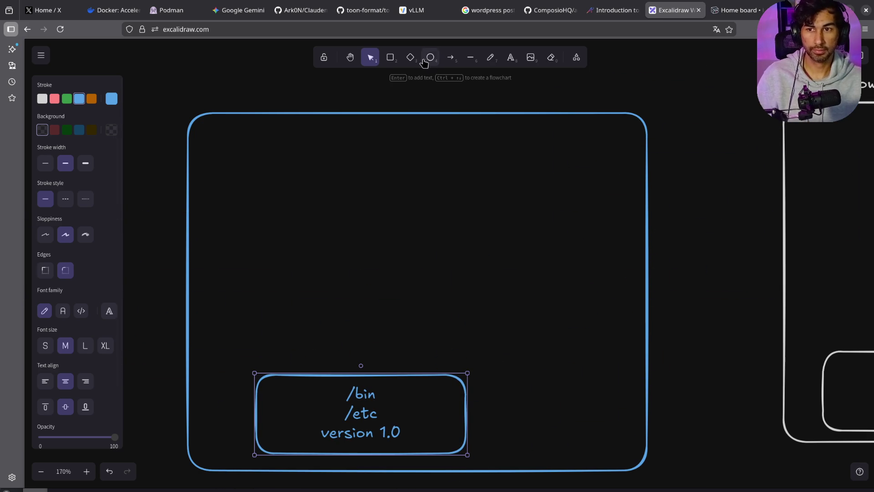
click(390, 57)
mouse_move(255, 313)
mouse_down()
mouse_move(352, 363)
mouse_move(376, 359)
mouse_up()
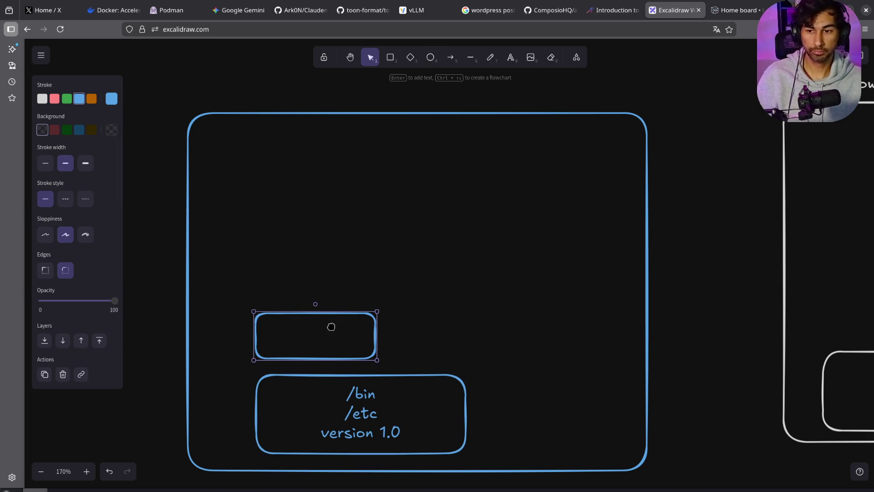
double_click(308, 314)
text(Home)
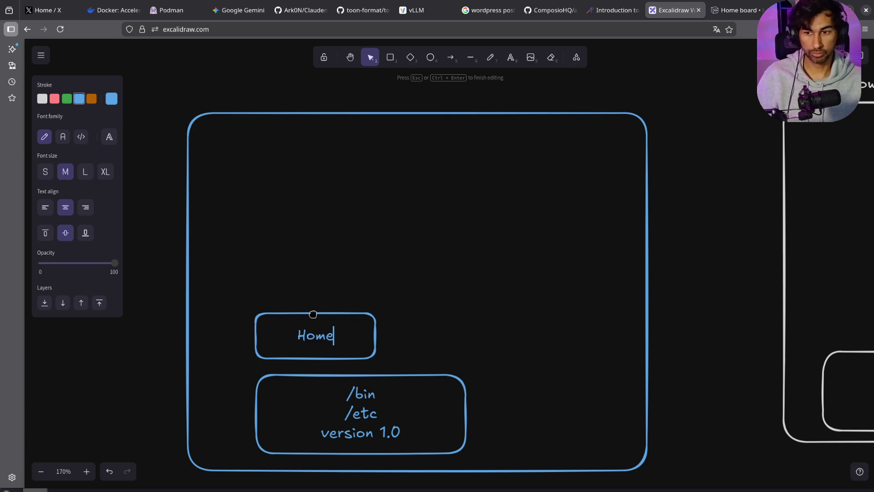
key(Escape)
- Reposition the /bin box and the Home box inside the large box
click(375, 379)
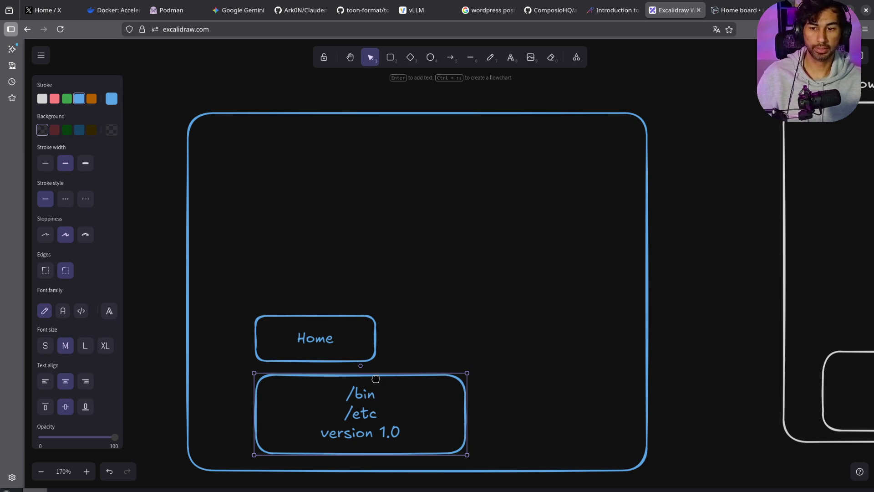
key(ctrl+z)
key(ctrl+shift+z)
mouse_move(376, 378)
mouse_down()
mouse_move(389, 400)
mouse_move(402, 381)
mouse_up()
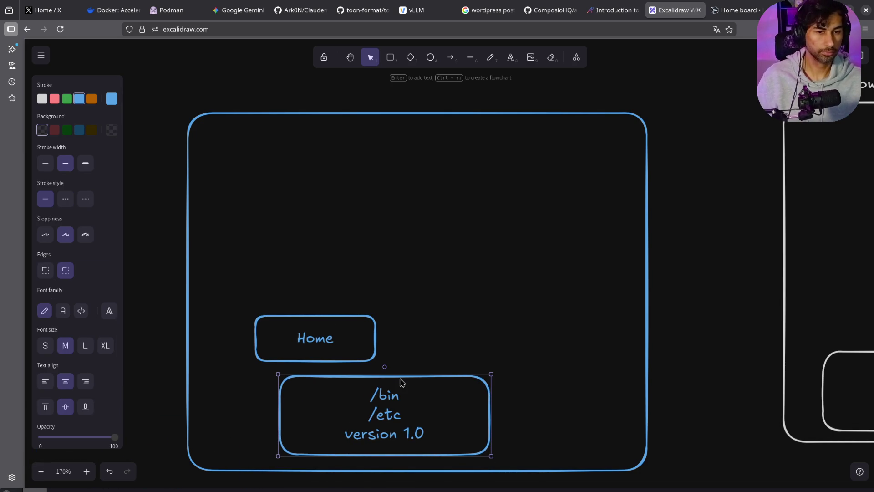
click(362, 337)
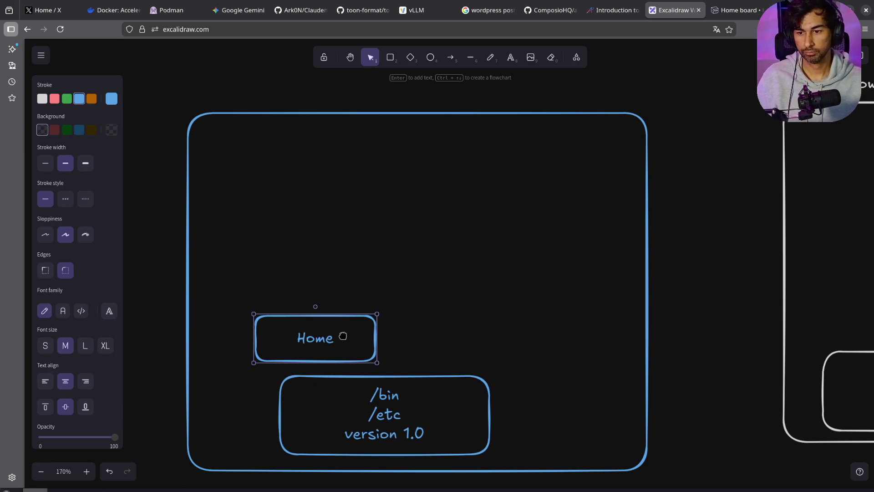
mouse_move(327, 337)
mouse_down()
mouse_move(272, 324)
mouse_move(272, 333)
mouse_up()
key(alt)
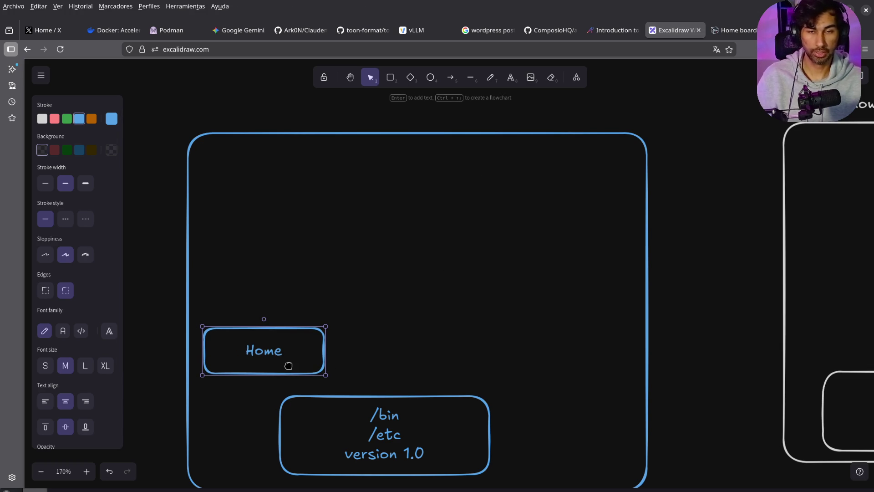
mouse_move(456, 425)
mouse_down()
mouse_move(462, 435)
mouse_move(361, 415)
mouse_move(382, 397)
mouse_up()
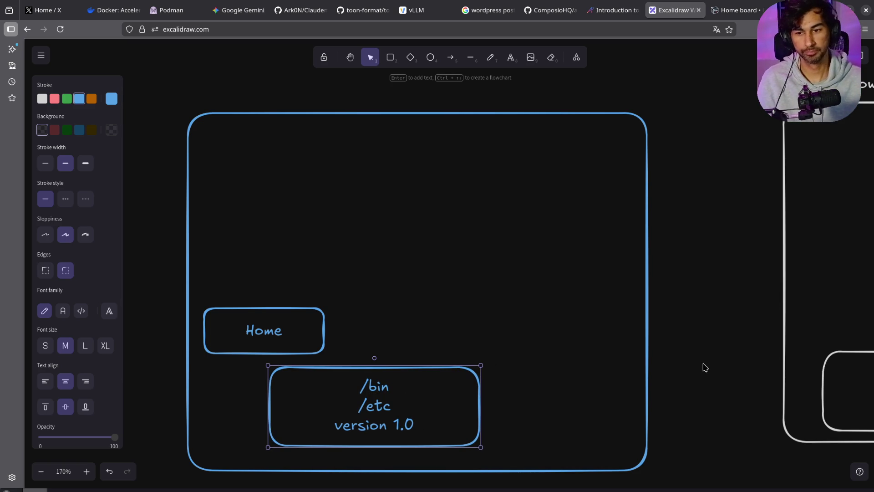
- Close the Excalidraw tab, decline translating the AGENTS.md page, and scroll through it
middle_click(677, 11)
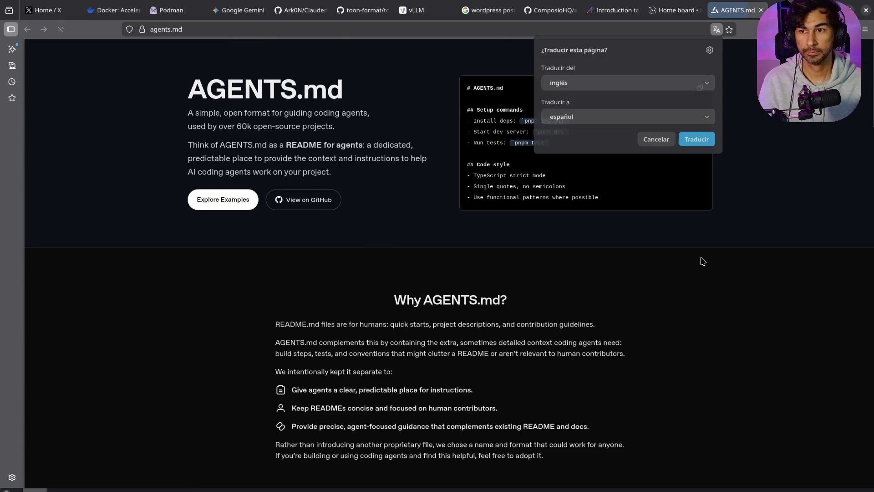
click(651, 139)
scroll(582, 331, down, 10)
scroll(582, 331, down, 15)
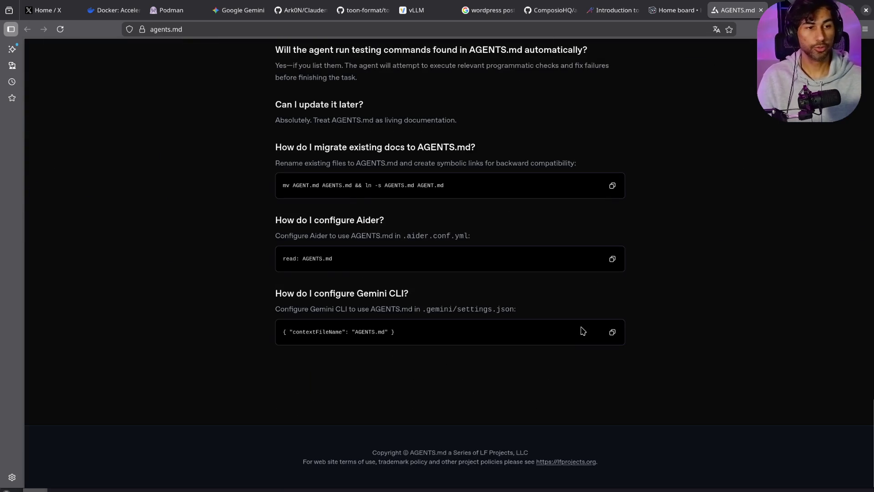
scroll(583, 331, up, 20)
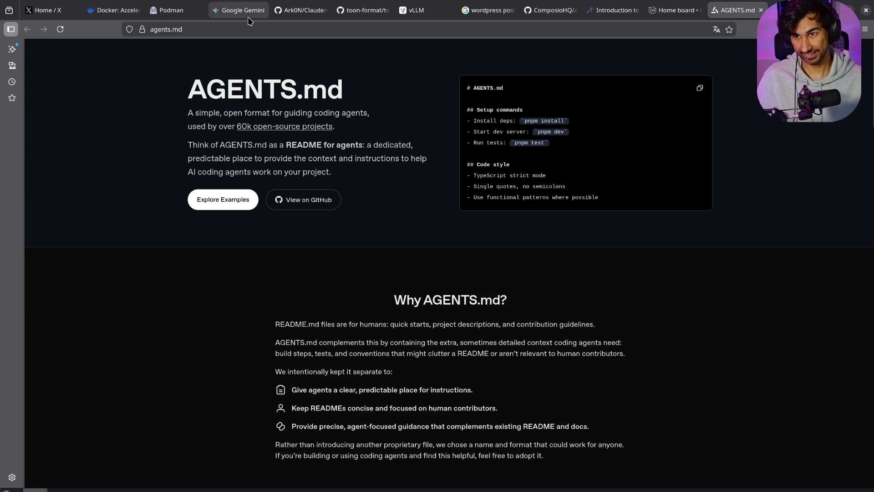
mouse_move(249, 19)
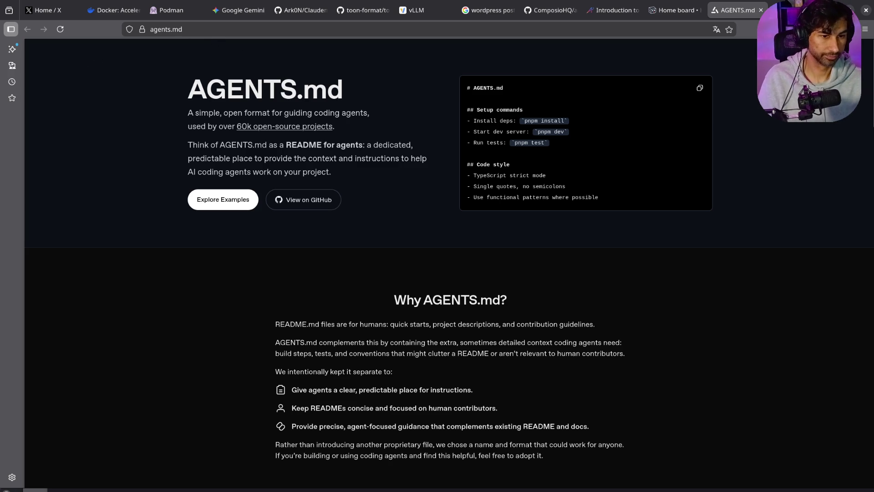
- Glance at SKILL.md in Kate, return to the vLLM tab, and restore the Excalidraw tab
key(alt+Tab)
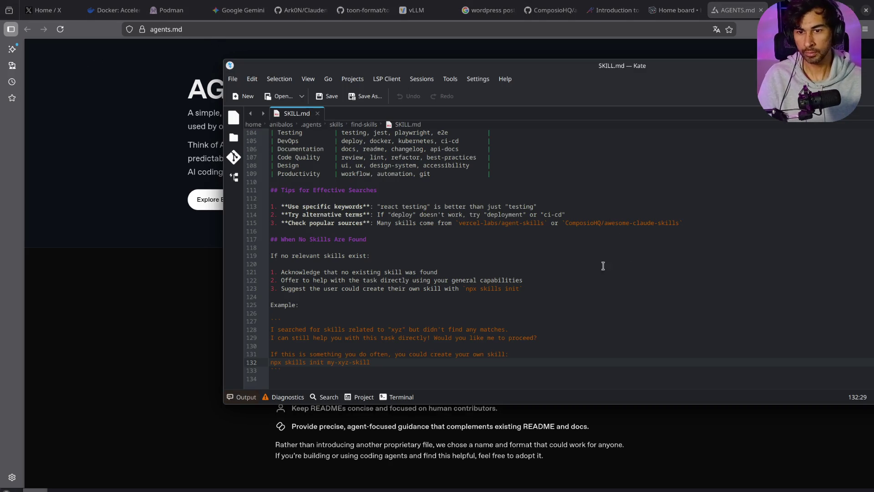
key(alt+Tab)
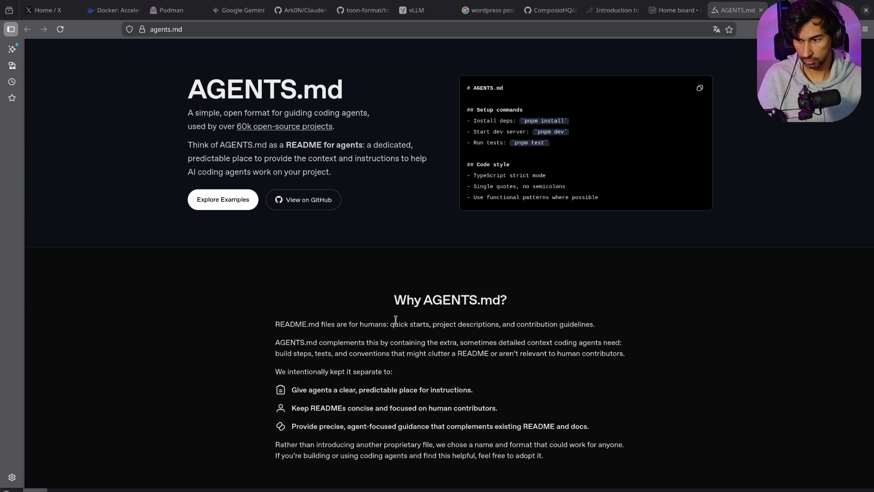
click(414, 10)
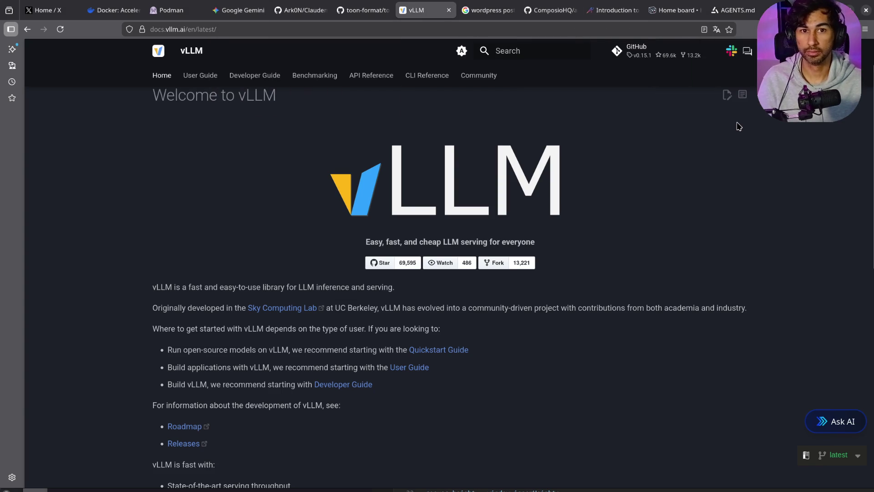
key(ctrl+shift+t)
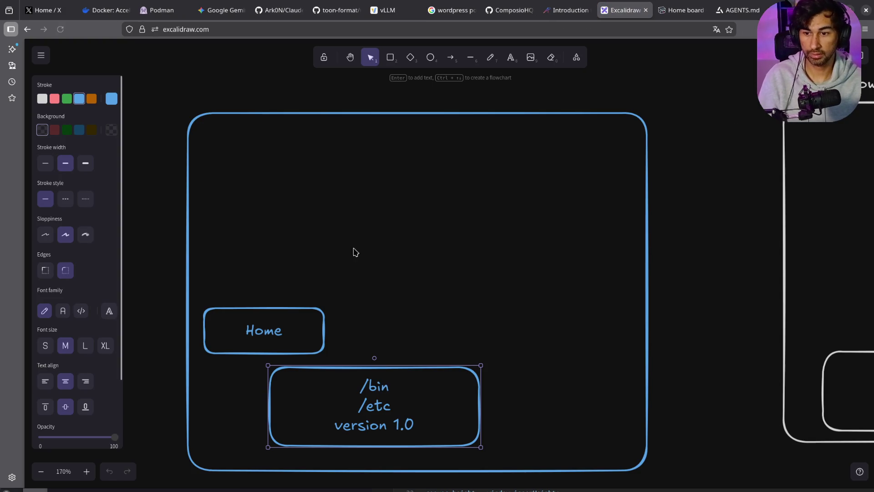
- Stretch the /bin box taller upward, then open the Aurora DX Introduction page
drag(376, 363, 376, 285)
click(562, 11)
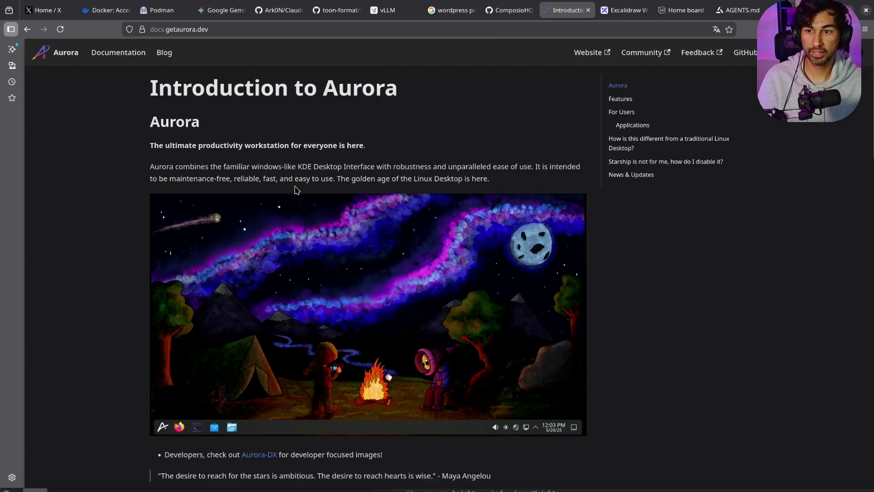
scroll(287, 214, down, 3)
click(256, 296)
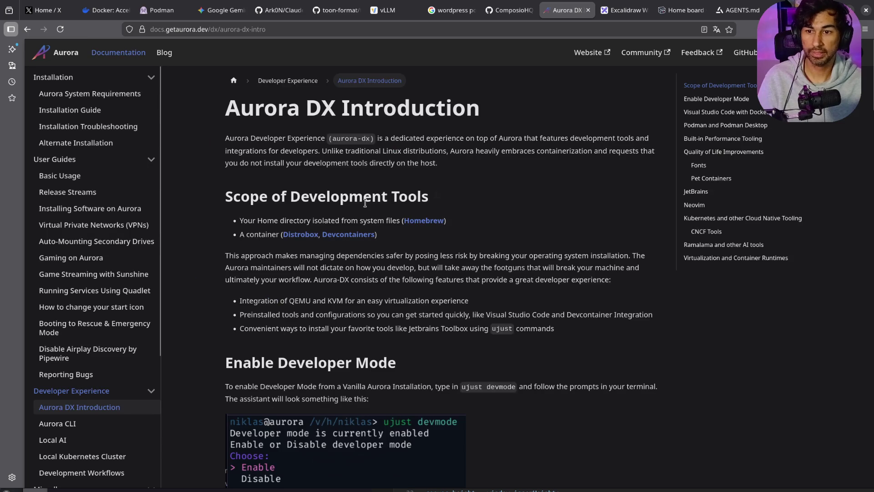
- Read the Aurora DX page, highlighting the preinstalled tools and Devcontainer Integration lines
scroll(371, 188, down, 3)
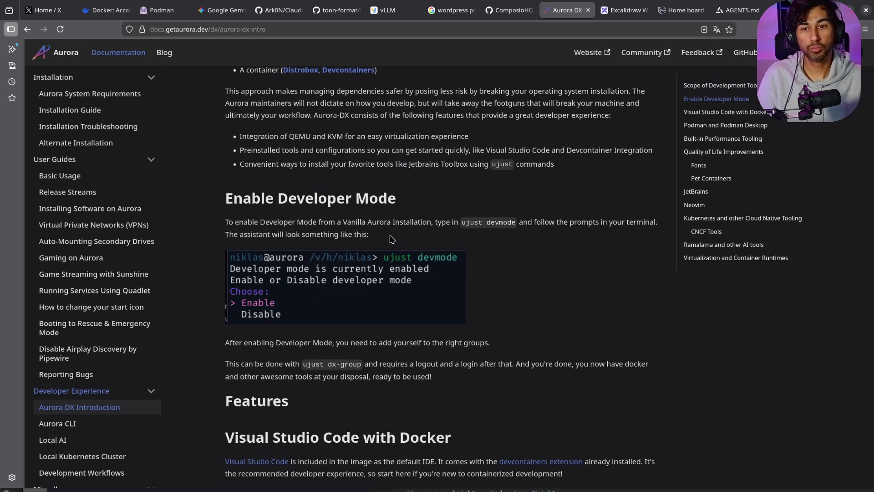
scroll(307, 137, up, 1)
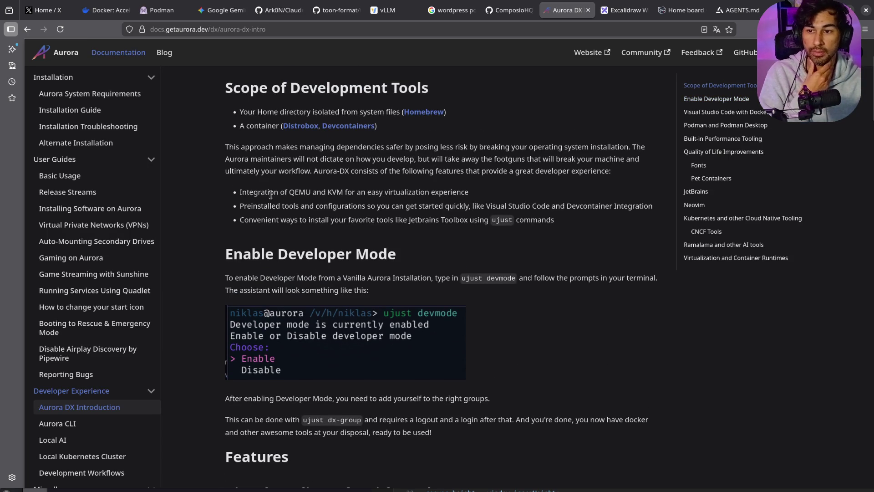
drag(241, 209, 422, 211)
click(485, 208)
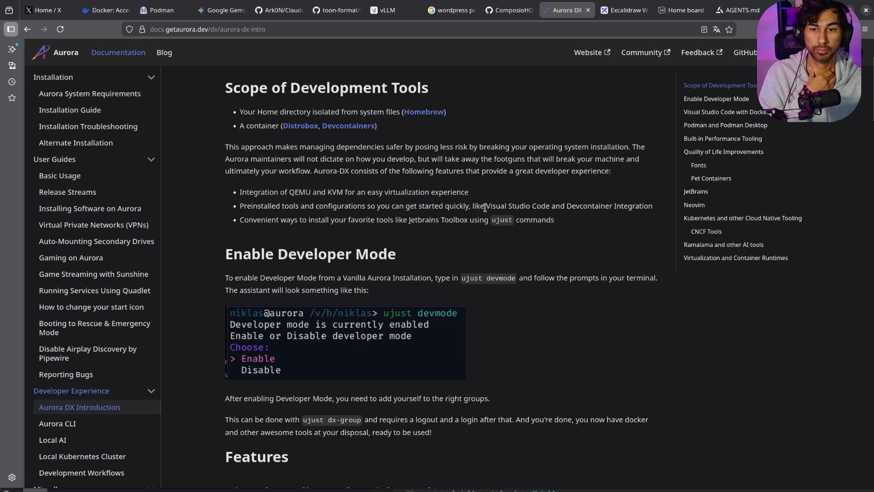
drag(485, 208, 608, 208)
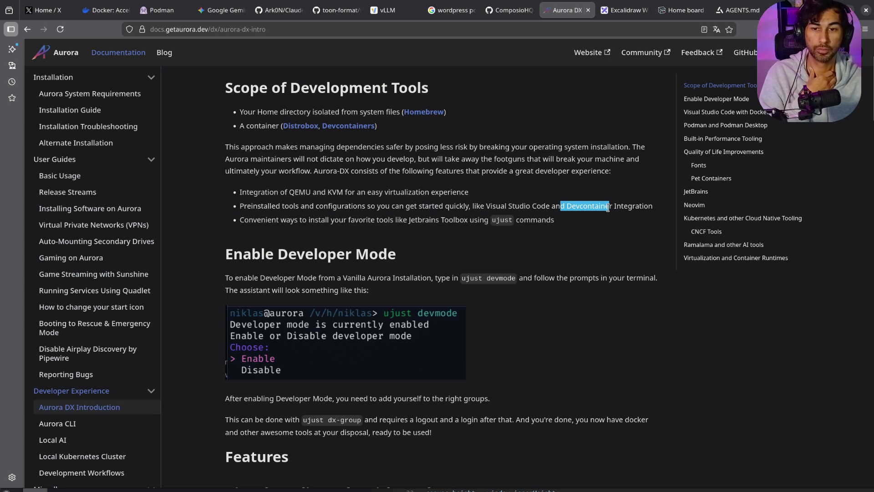
drag(273, 208, 468, 207)
scroll(470, 212, down, 3)
scroll(470, 213, down, 3)
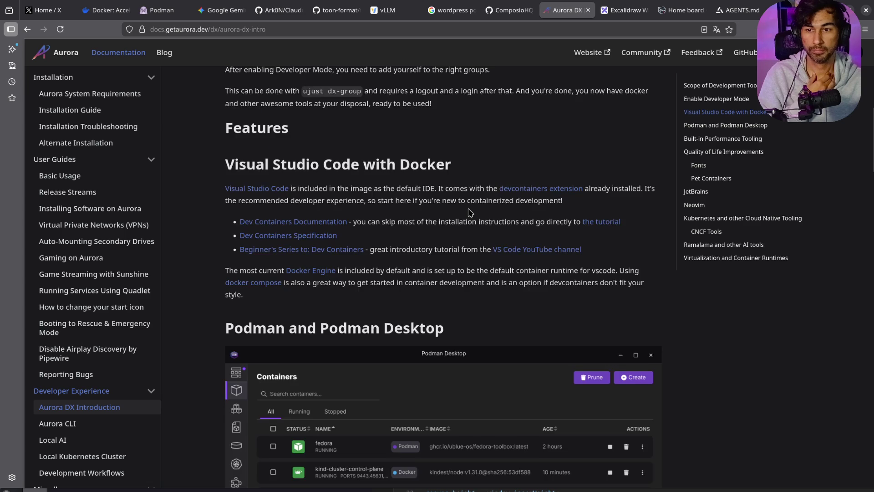
scroll(470, 212, down, 1)
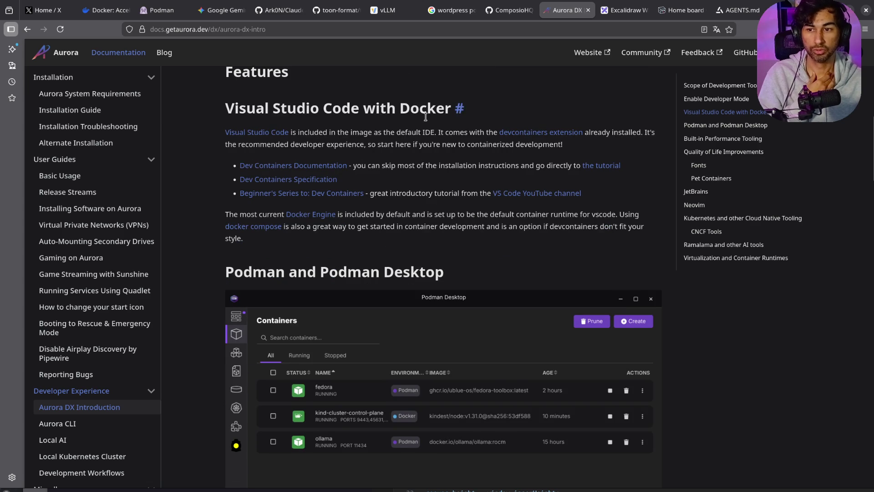
scroll(435, 205, down, 5)
scroll(393, 272, down, 11)
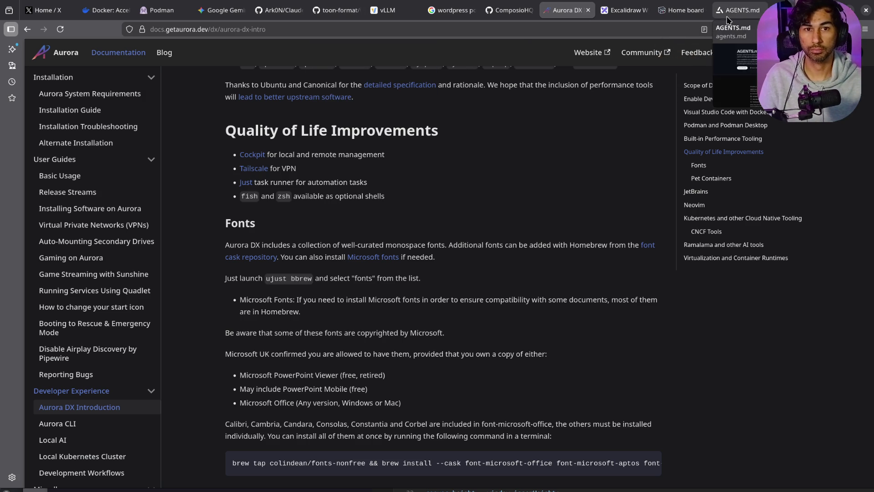
click(618, 13)
- Append 'visual code', 'podman' and 'docker' lines after version 1.0 in the /bin box
double_click(348, 338)
key(Escape)
double_click(395, 370)
click(416, 386)
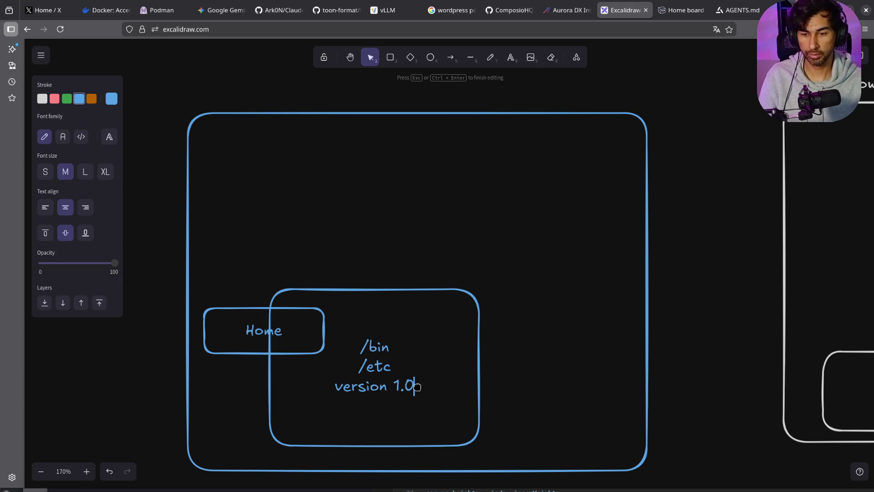
key(Return)
text(visual )
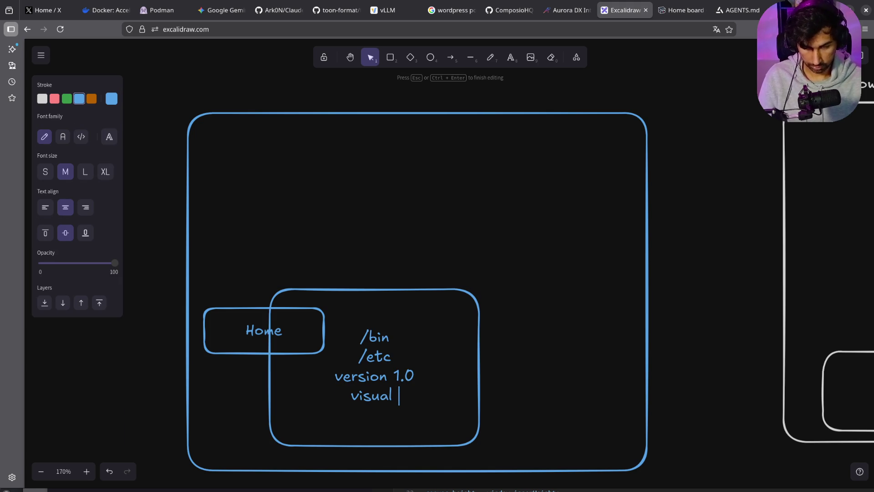
text(code)
key(Return)
text(podman)
key(Return)
text(docjer)
key(BackSpace)
key(BackSpace)
key(BackSpace)
text(ker)
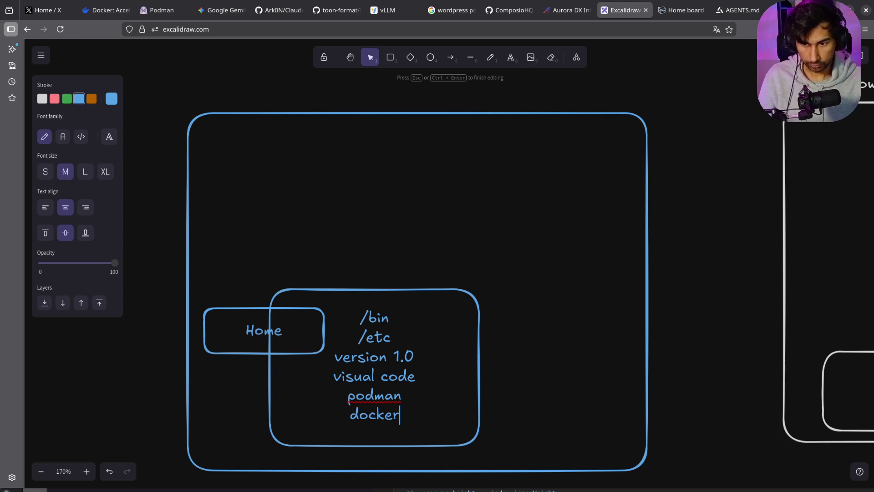
click(393, 356)
key(Escape)
- Move the Home box up and place the /bin box below it
mouse_move(411, 293)
mouse_down()
mouse_move(450, 293)
mouse_move(379, 329)
mouse_move(399, 320)
mouse_up()
drag(221, 310, 217, 219)
drag(357, 315, 371, 311)
scroll(475, 333, down, 5)
scroll(475, 333, up, 4)
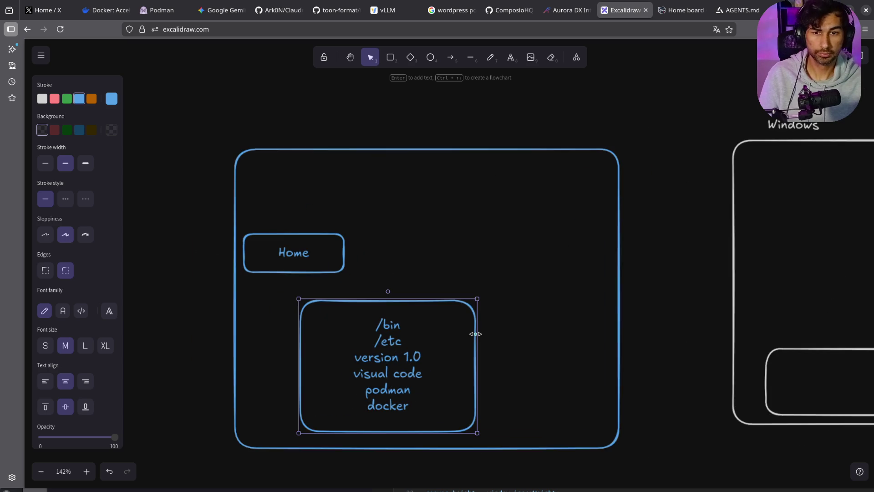
key(alt+Tab)
key(alt+Tab)
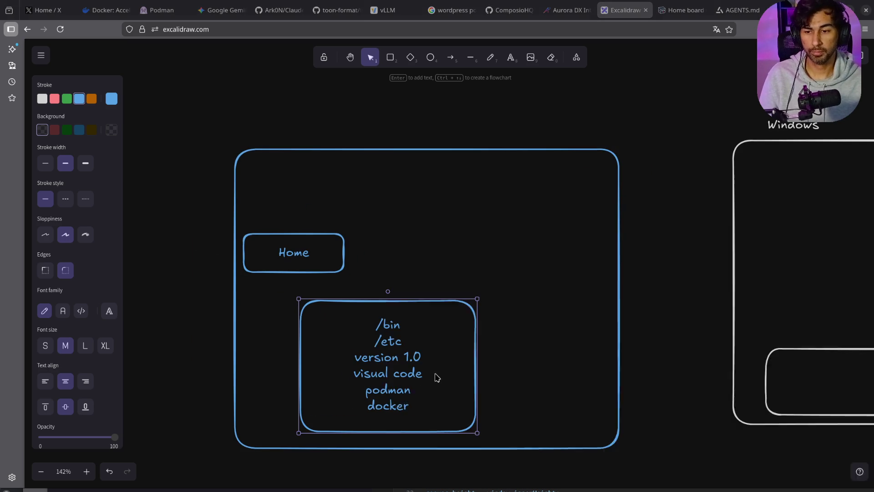
- Back on the Aurora DX page, select the word ujust from 'ujust devmode'
click(569, 10)
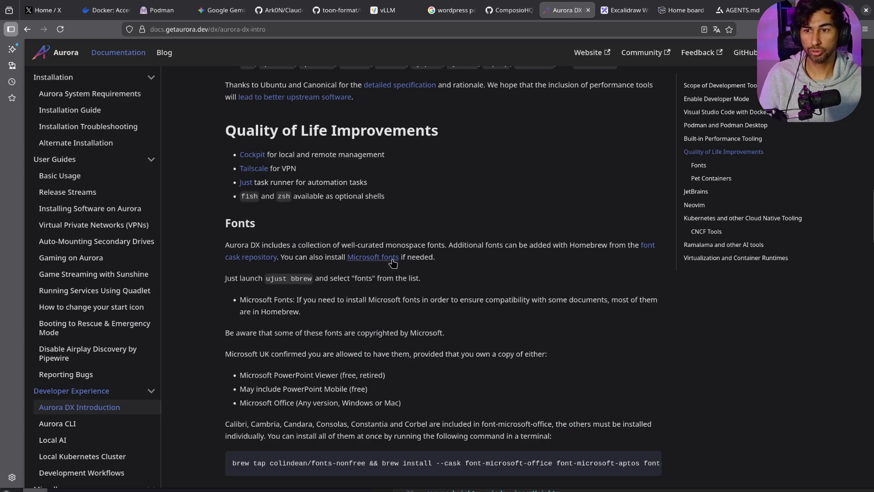
scroll(388, 258, up, 10)
scroll(388, 258, up, 10)
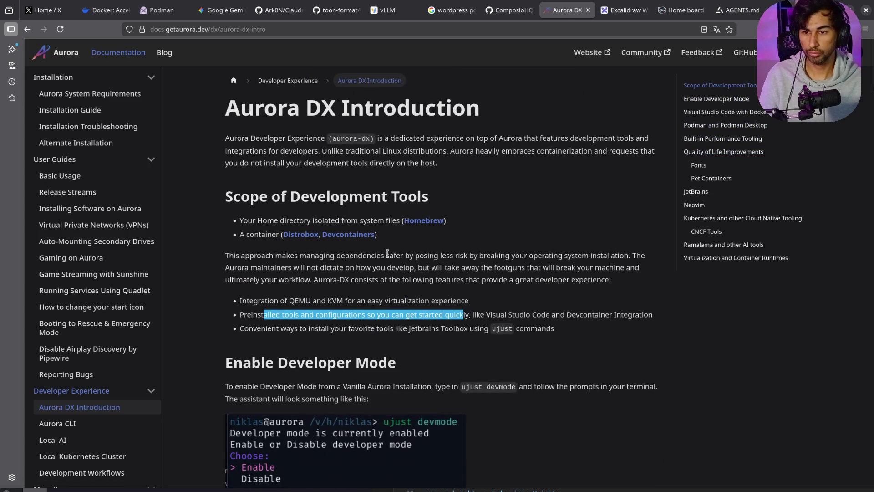
click(405, 363)
double_click(471, 386)
key(super+c)
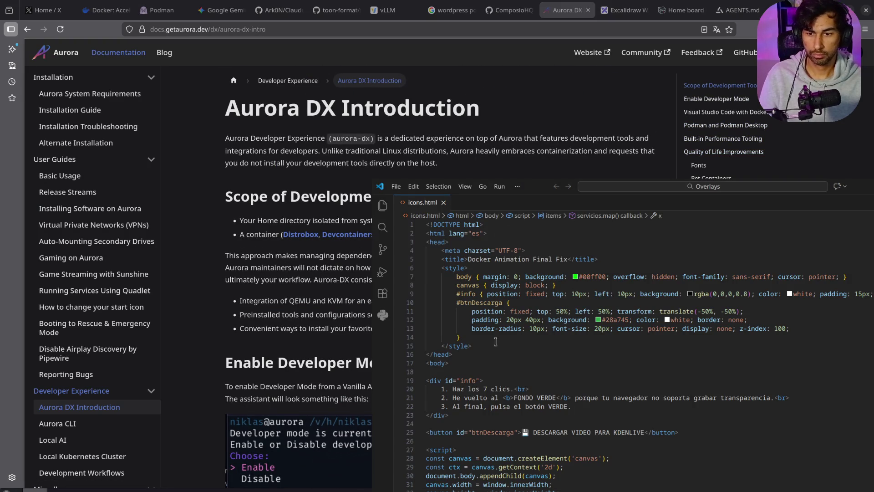
- Run 'ujust --help' in the drop-down terminal
key(F12)
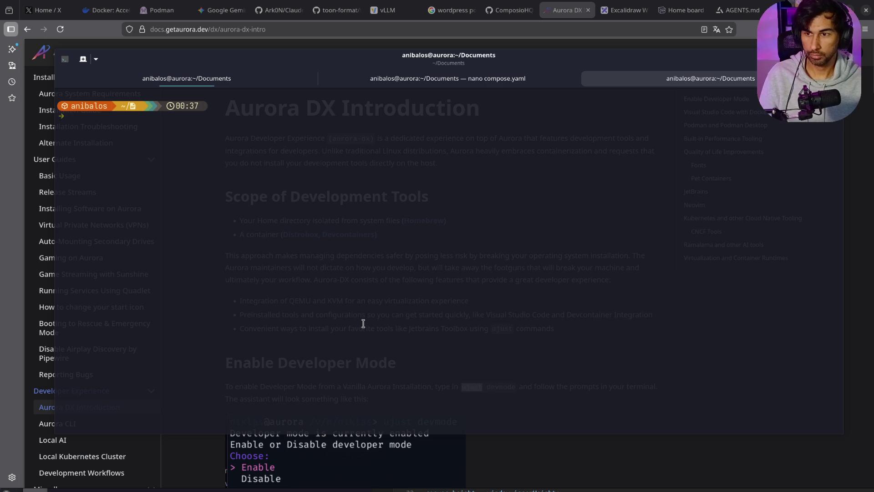
middle_click(363, 323)
text(--help)
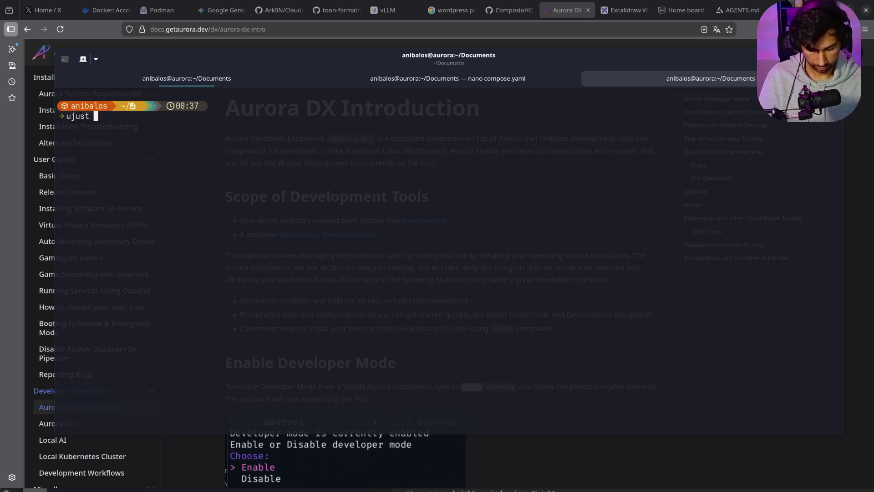
key(Return)
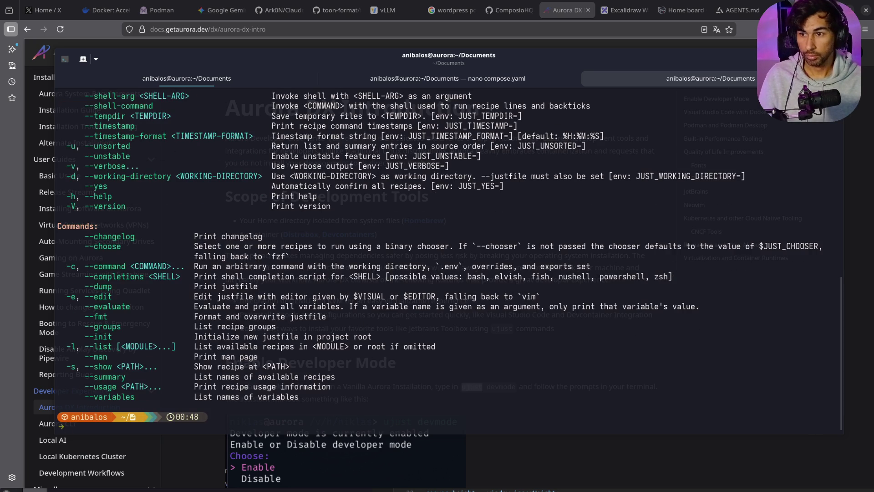
scroll(220, 268, up, 10)
scroll(219, 268, down, 15)
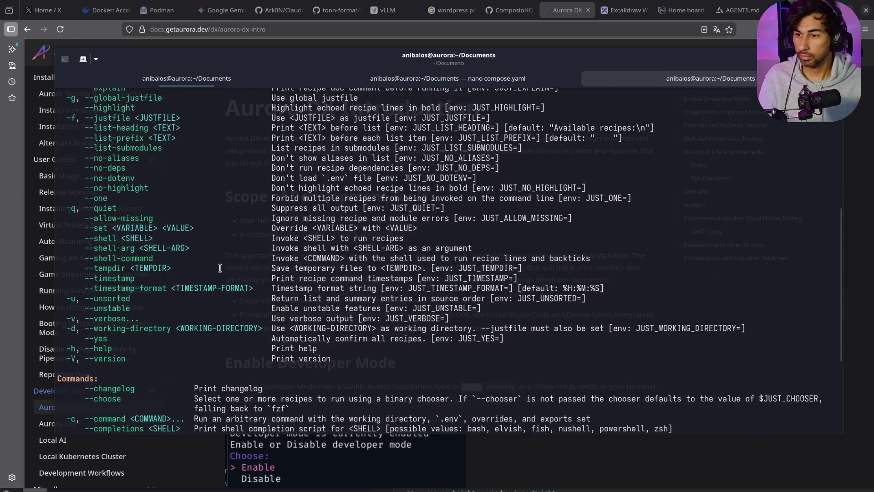
- Run ujust to list recipes, select devmode, and hide the terminal
text(ujust)
key(Return)
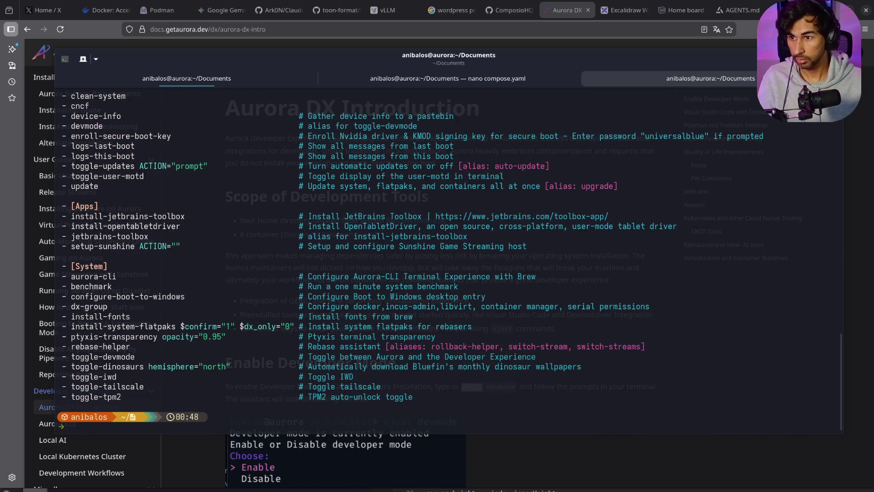
scroll(123, 185, up, 5)
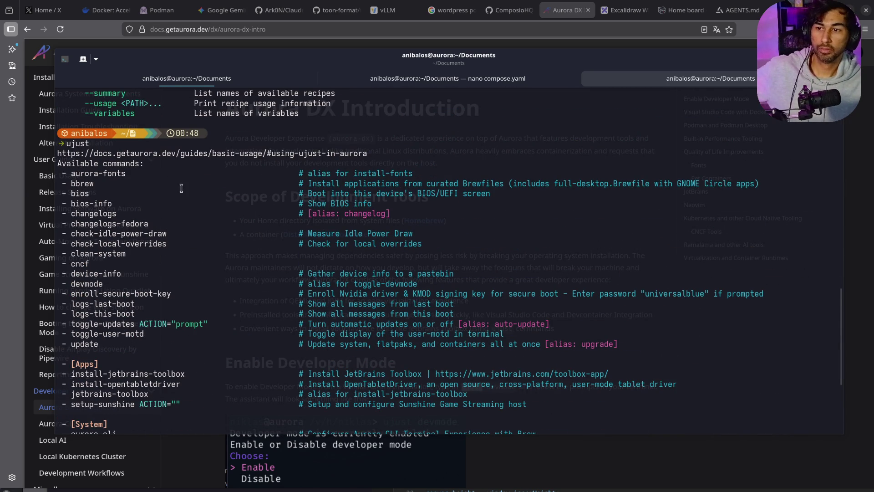
scroll(130, 201, down, 3)
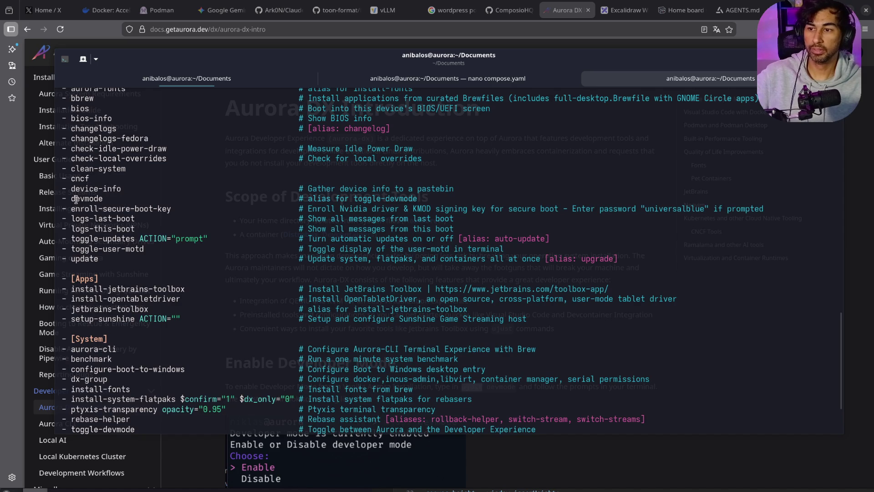
mouse_move(70, 198)
mouse_down()
mouse_move(448, 186)
mouse_move(167, 188)
mouse_move(77, 199)
mouse_move(112, 200)
mouse_up()
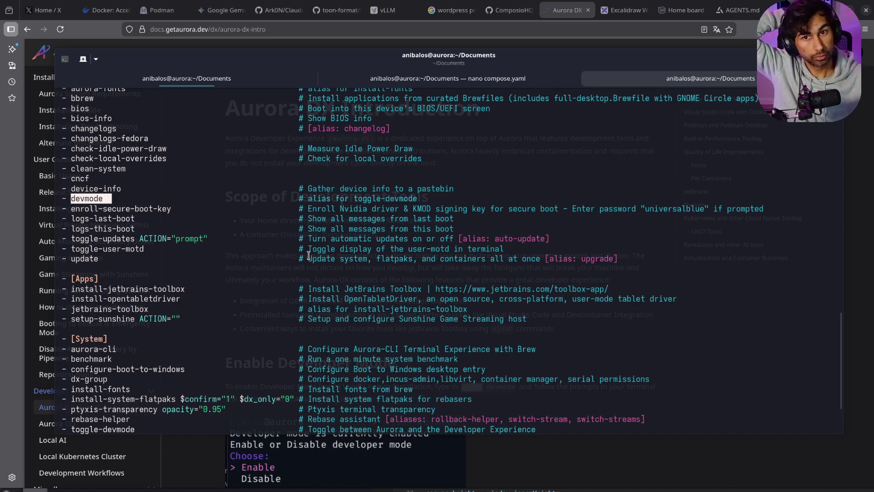
key(alt+Tab)
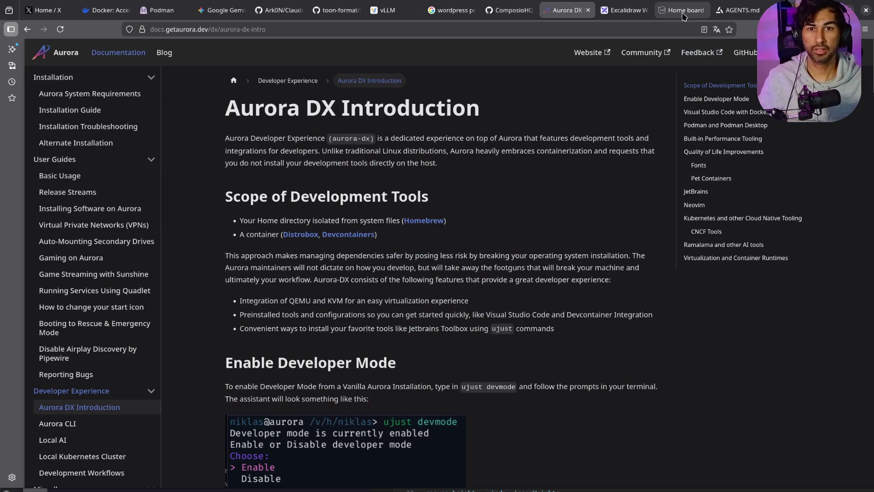
- Place a copy of the list box inside the large box, trimmed to /bin and /etc
click(626, 10)
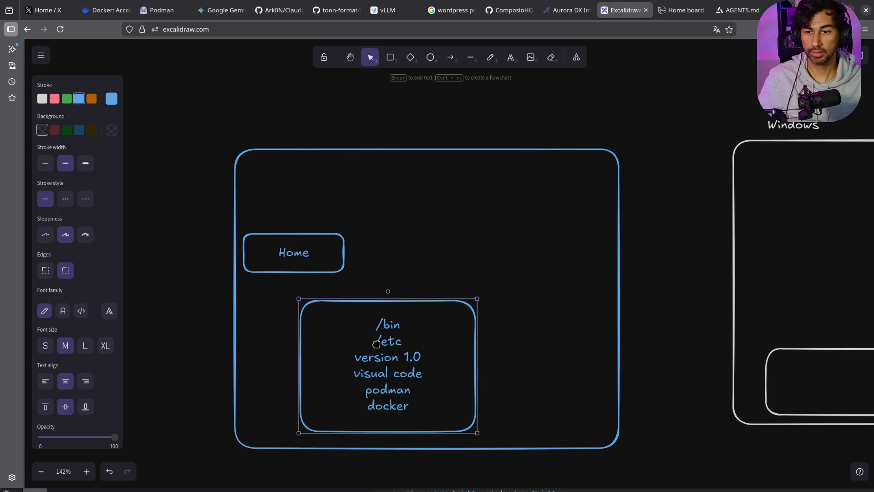
mouse_move(392, 363)
mouse_down()
mouse_move(269, 346)
mouse_move(52, 352)
mouse_move(102, 357)
mouse_up()
mouse_move(323, 365)
mouse_down()
mouse_move(442, 355)
mouse_move(137, 355)
mouse_move(431, 371)
mouse_move(416, 352)
mouse_up()
key(Return)
click(439, 394)
drag(440, 394, 383, 347)
key(BackSpace)
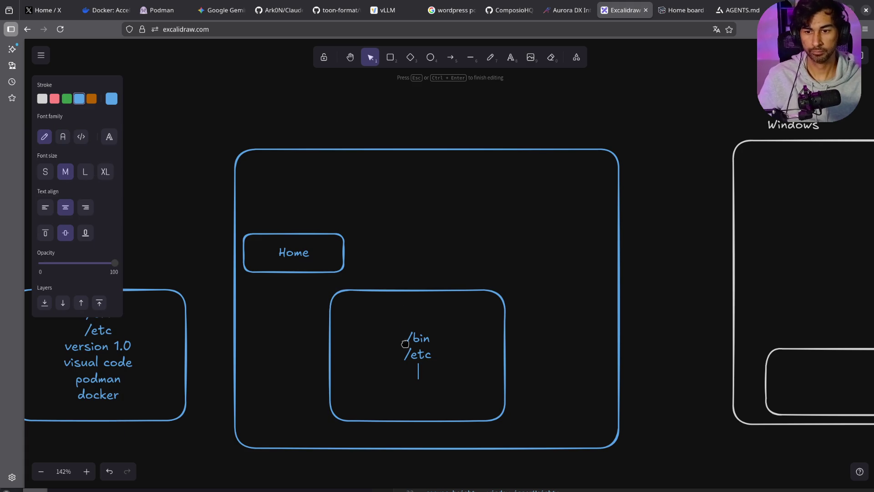
click(433, 290)
- Shorten the /bin /etc box, lower it, and place the Home box just above
drag(432, 289, 424, 310)
drag(421, 443, 421, 382)
drag(432, 319, 426, 381)
mouse_move(336, 263)
mouse_down()
mouse_move(373, 296)
mouse_move(354, 335)
mouse_up()
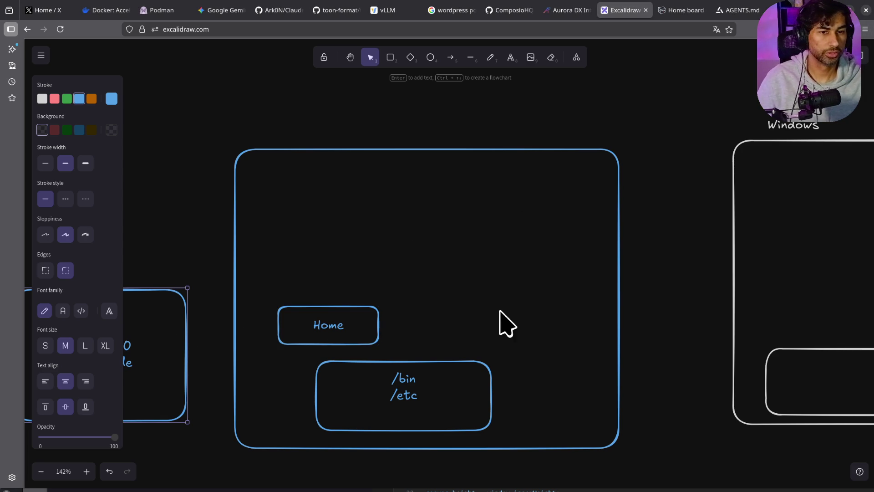
click(513, 311)
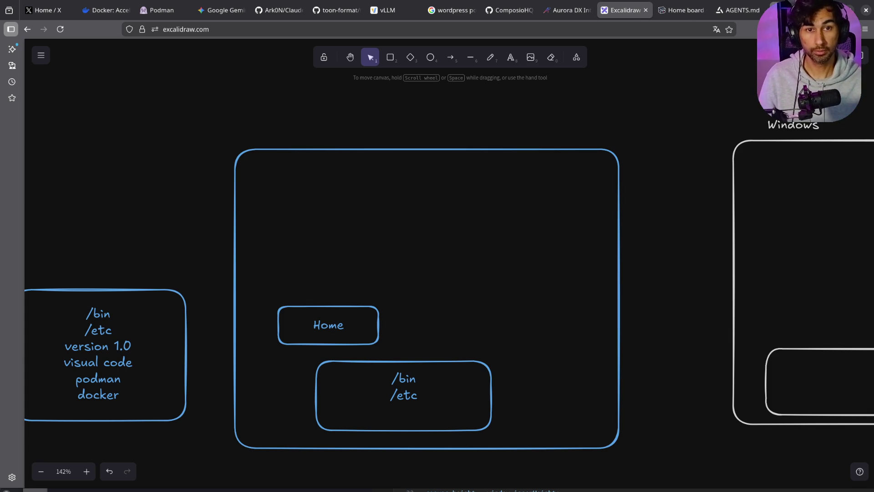
- Search Google for 'apple svelete code' in a new tab and open the apple-svelte repository
click(774, 10)
text(apple svelet)
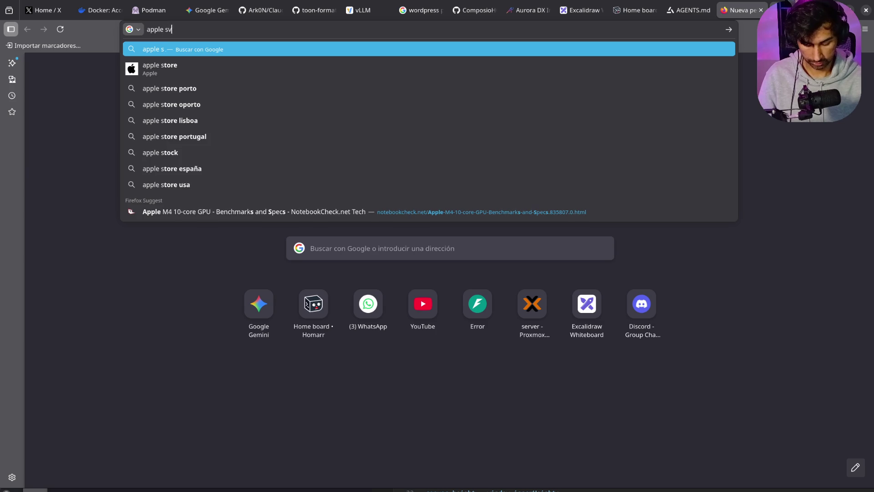
text(e code)
key(Return)
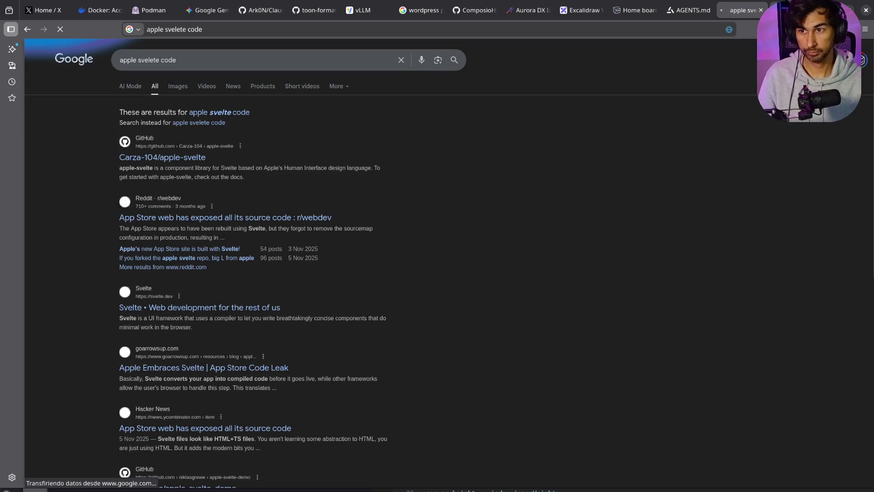
click(189, 159)
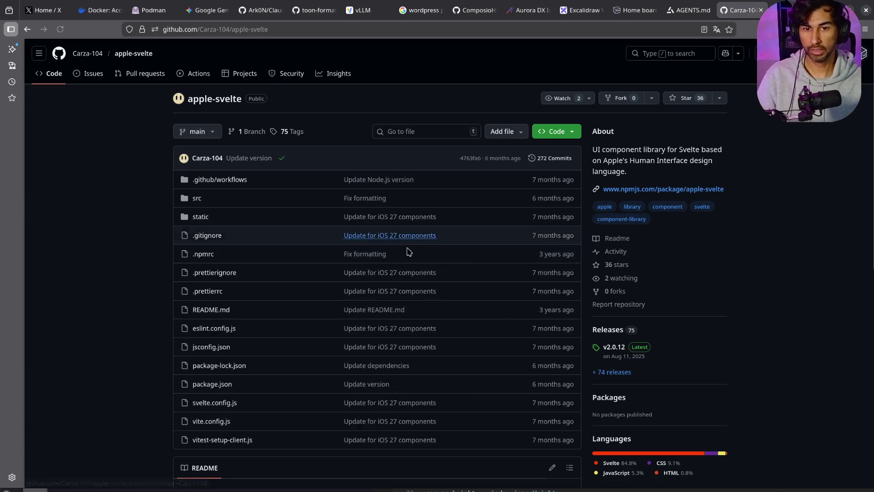
- Browse src/app.html, routes/+page.svelte and the static folder of the apple-svelte repository
scroll(418, 279, down, 5)
scroll(418, 279, down, 4)
scroll(414, 276, up, 8)
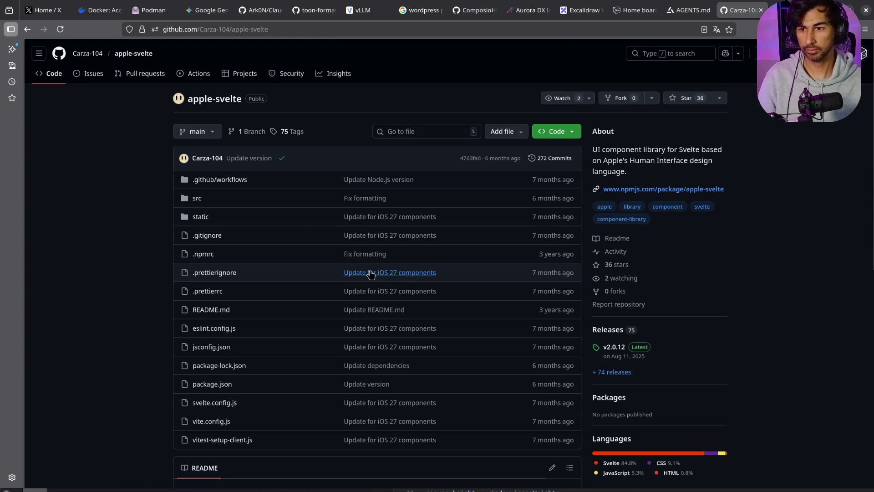
click(195, 199)
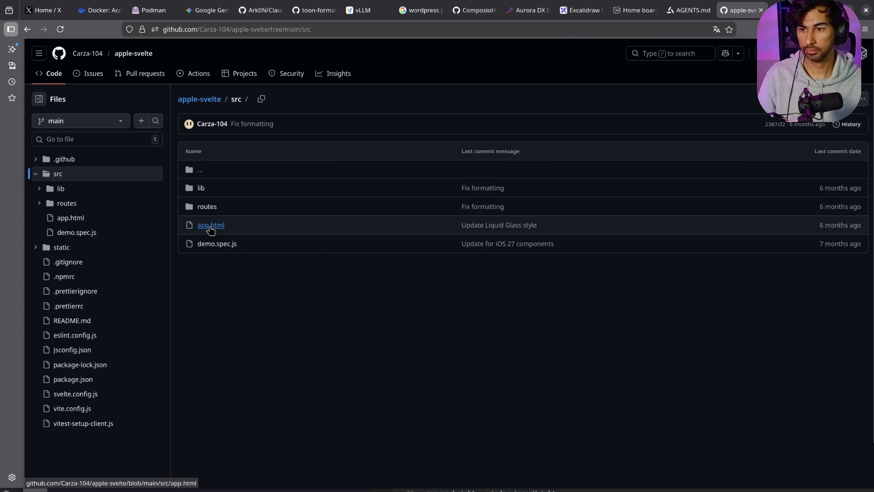
click(210, 225)
scroll(442, 287, down, 2)
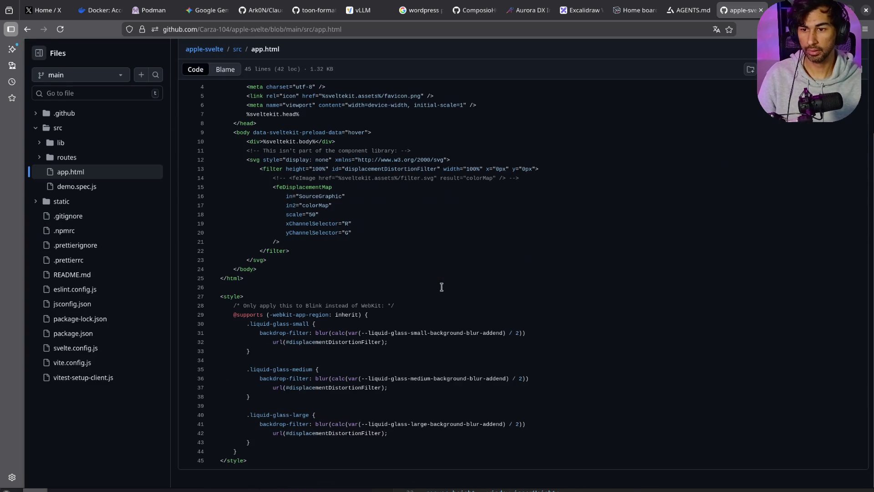
key(alt+Left)
click(206, 161)
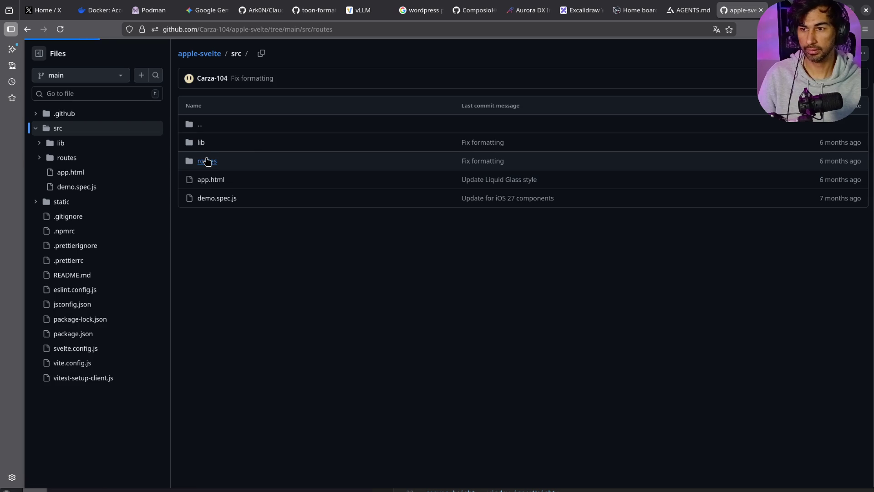
click(220, 146)
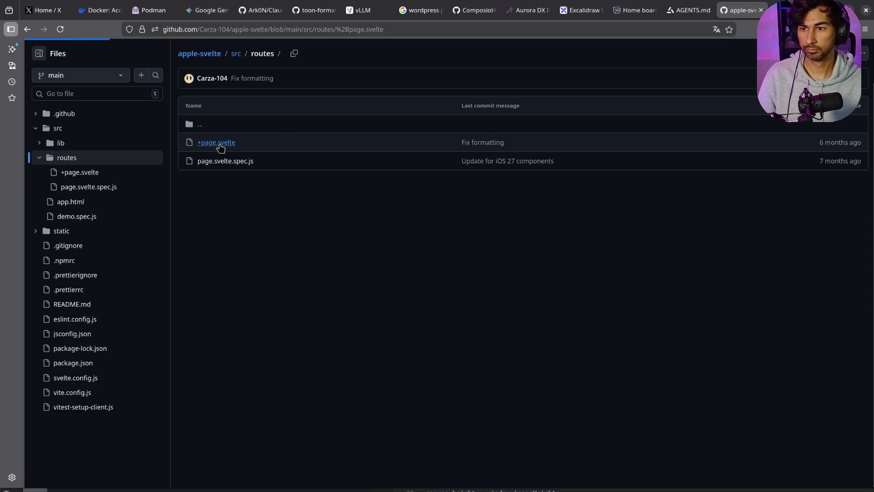
key(alt+Left)
key(alt+Left)
key(alt+Left)
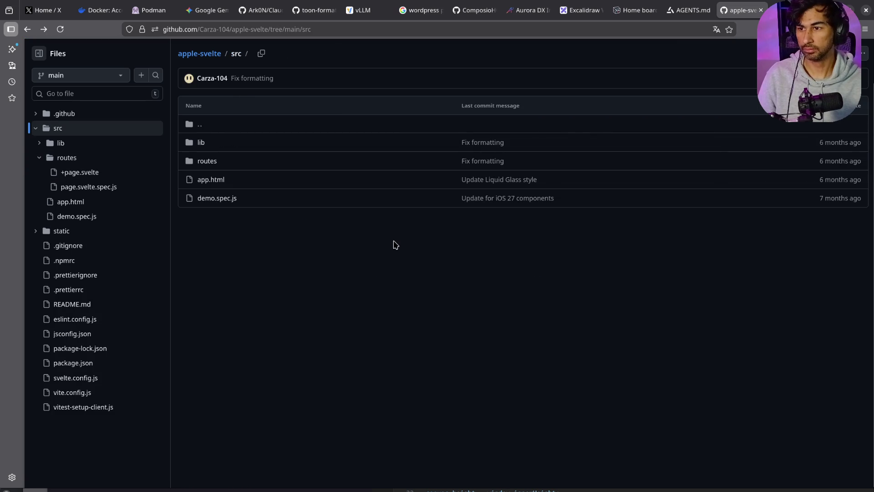
click(198, 218)
key(alt+Left)
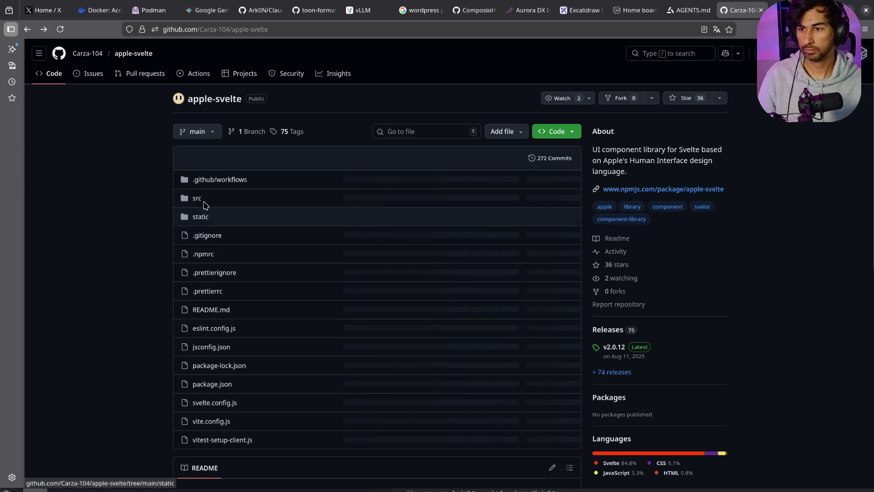
- View the Sidebar.svelte source in src/lib, then close the repository tab
click(195, 201)
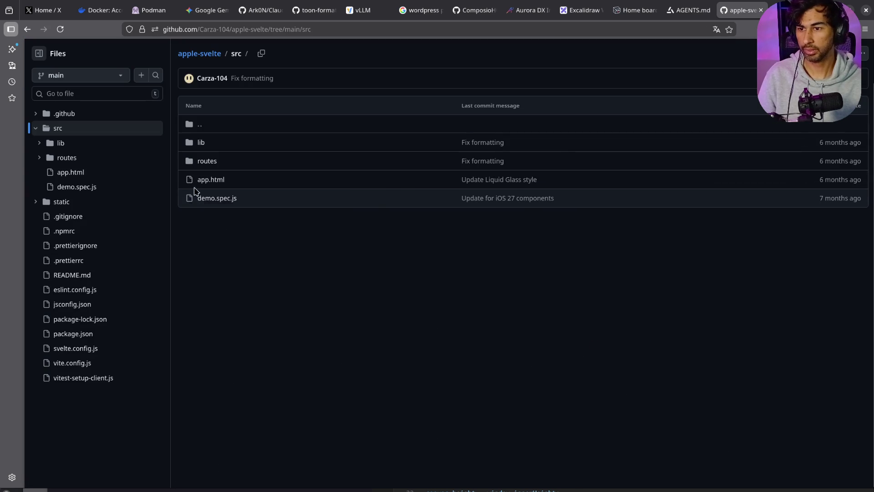
click(201, 162)
key(alt+Left)
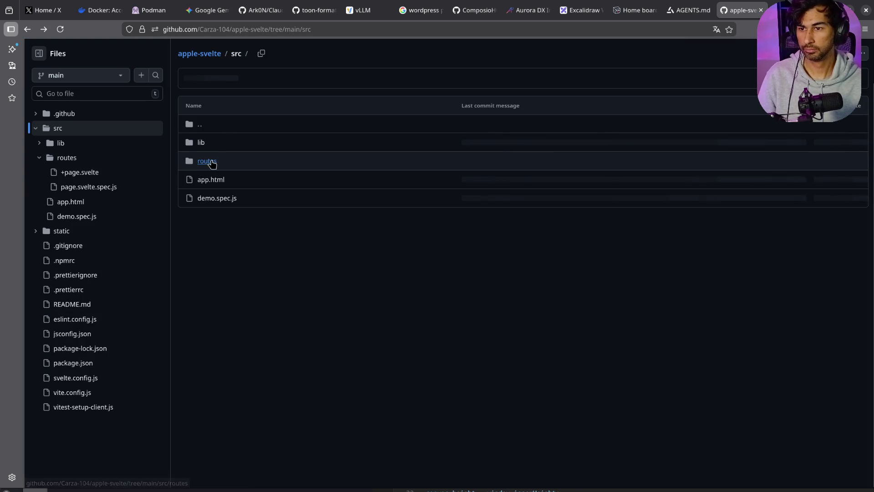
click(200, 143)
scroll(228, 274, down, 3)
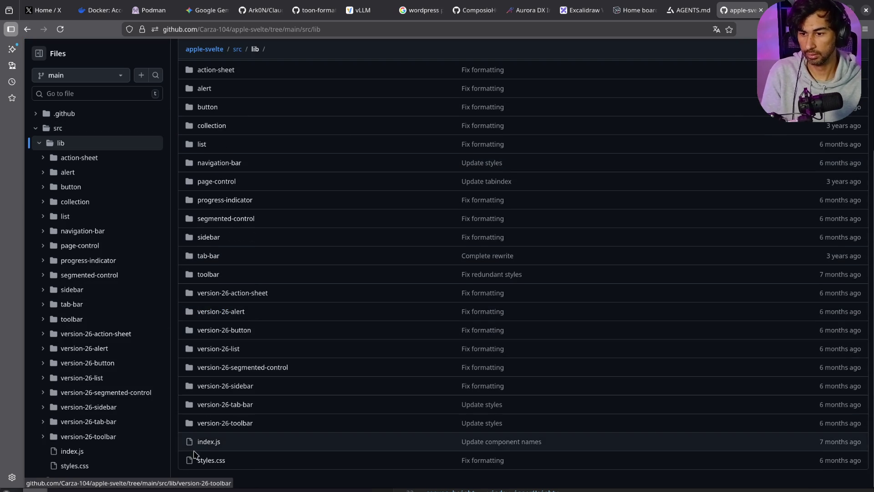
click(208, 237)
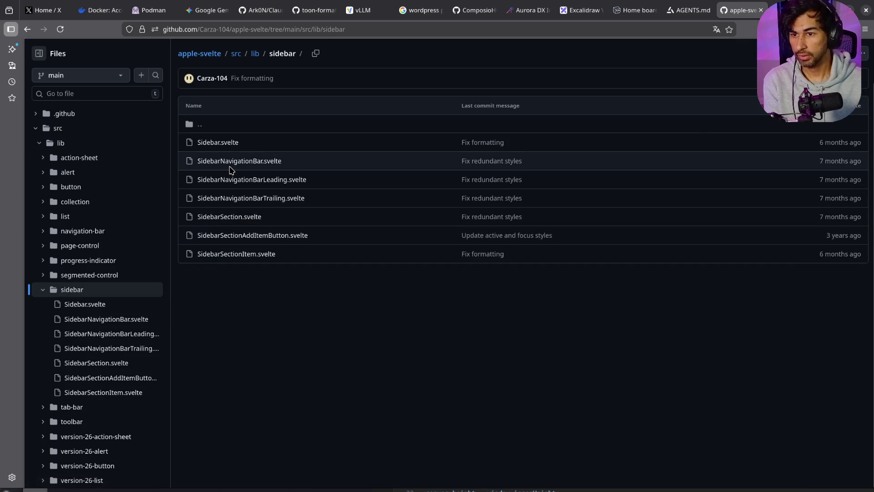
click(222, 143)
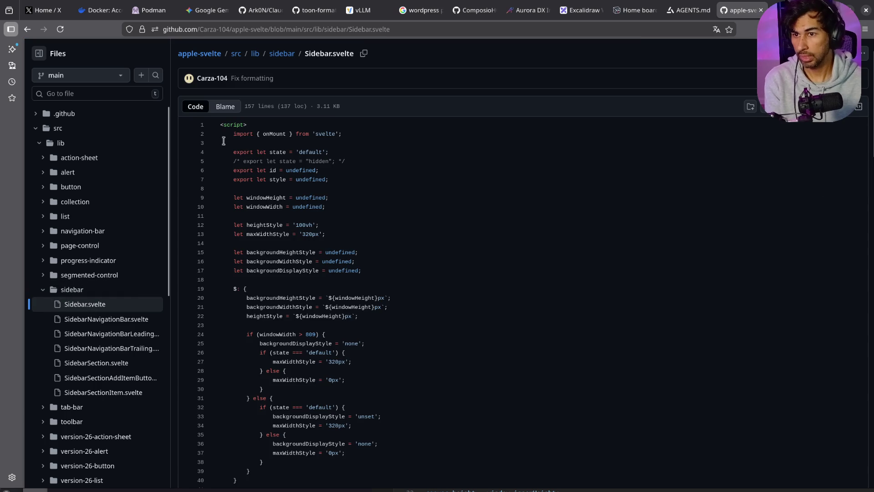
scroll(439, 397, down, 5)
scroll(439, 396, down, 10)
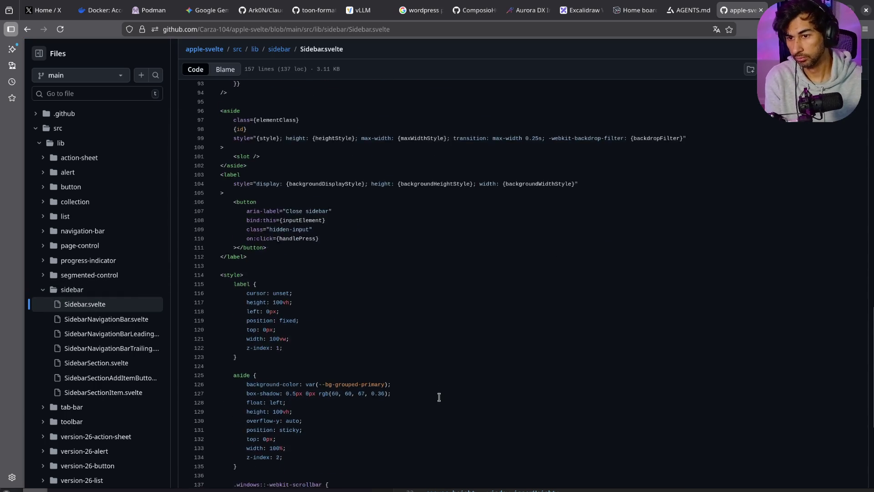
key(alt+Left)
key(alt+Left)
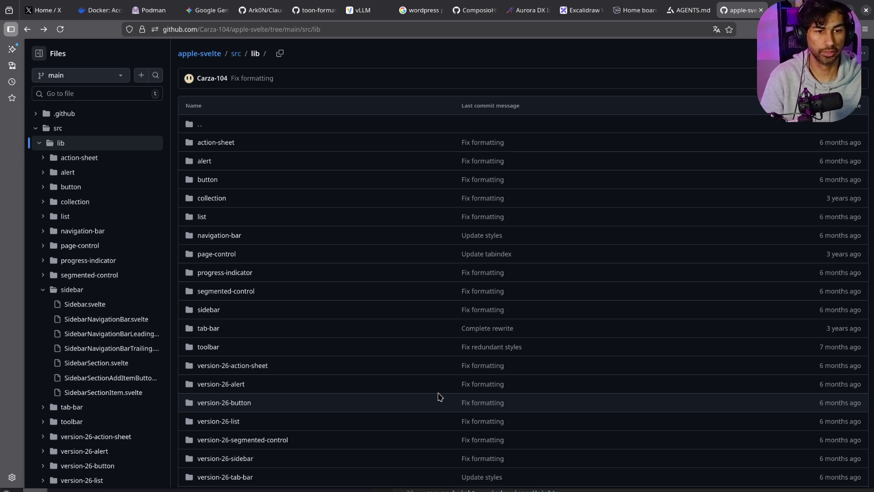
click(761, 10)
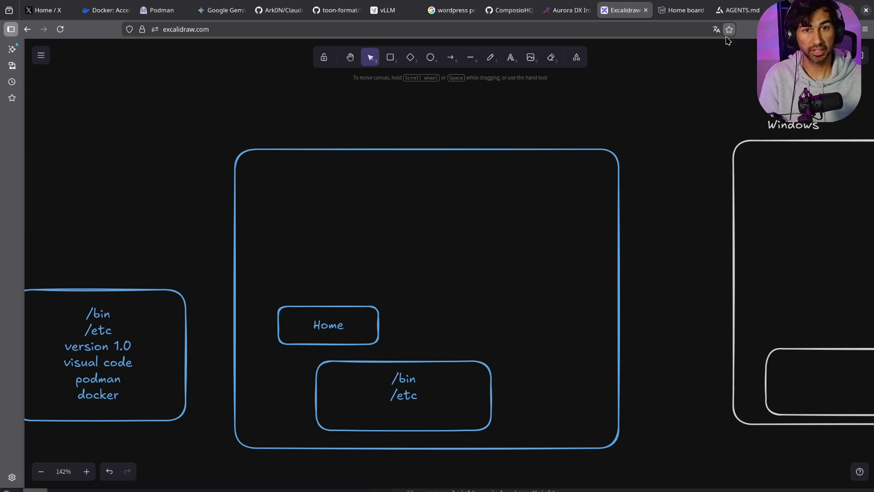
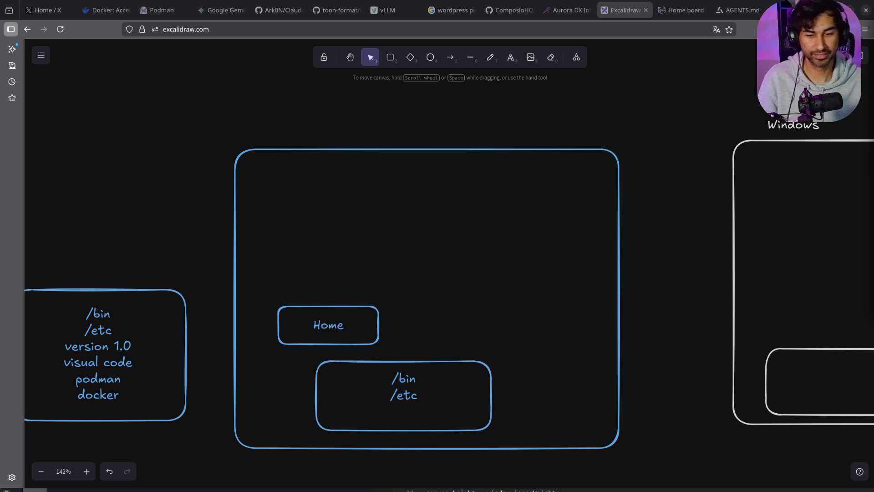
- Move the left /bin box and the inner /bin /etc box below Home, then bring DistroShelf forward
key(alt+Tab)
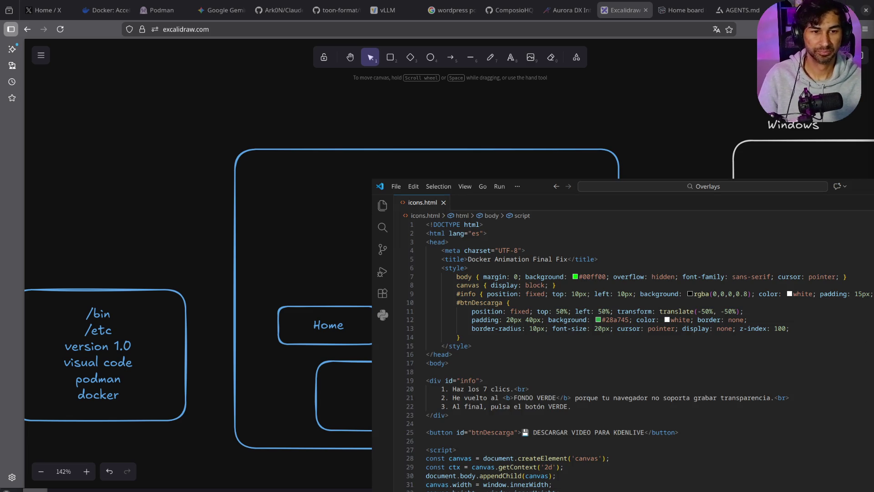
key(alt+Tab)
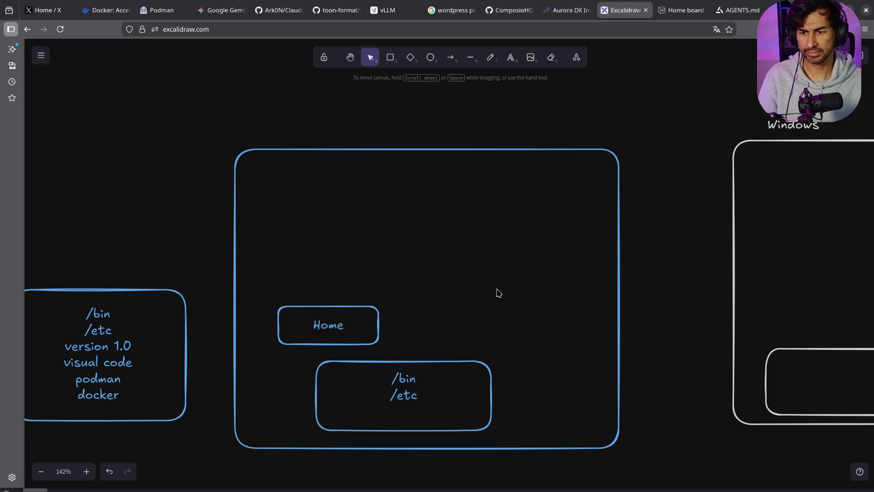
ctrl+scroll(503, 250, down, 5)
ctrl+scroll(504, 249, up, 10)
ctrl+scroll(465, 322, down, 5)
scroll(367, 265, left, 3)
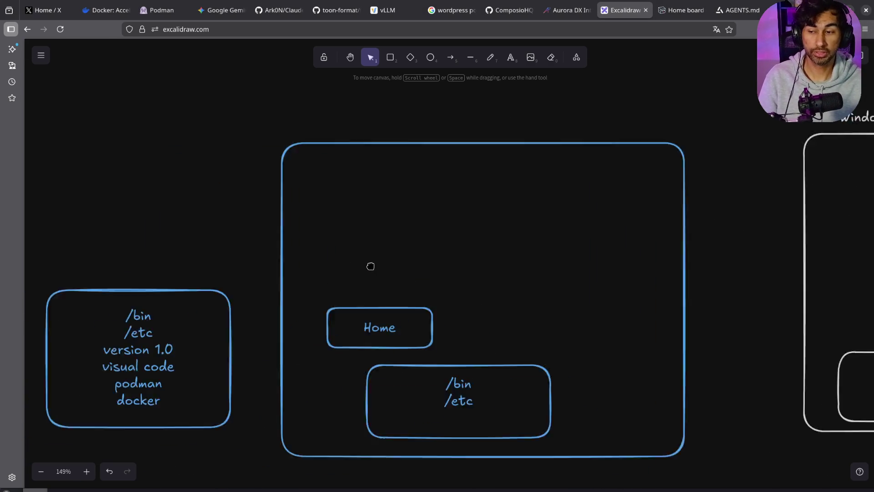
mouse_move(212, 317)
mouse_down()
mouse_move(313, 307)
mouse_move(239, 303)
mouse_up()
mouse_move(539, 386)
mouse_down()
mouse_move(521, 374)
mouse_move(554, 378)
mouse_up()
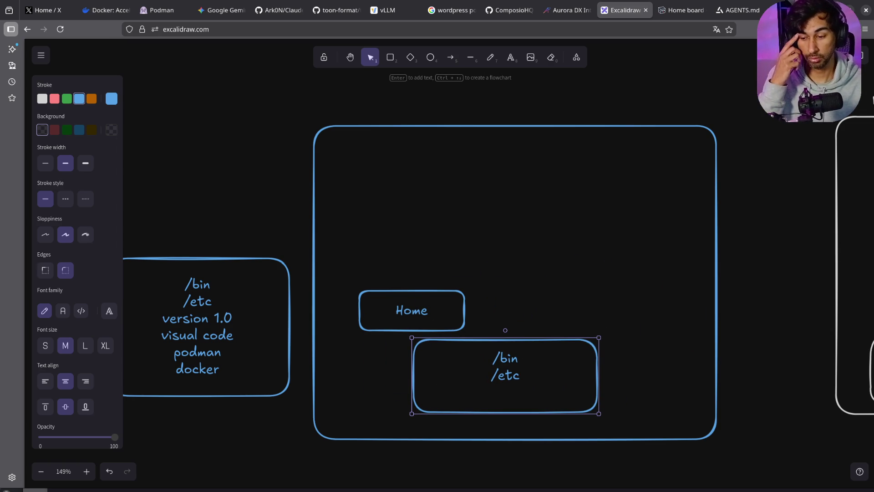
click(382, 491)
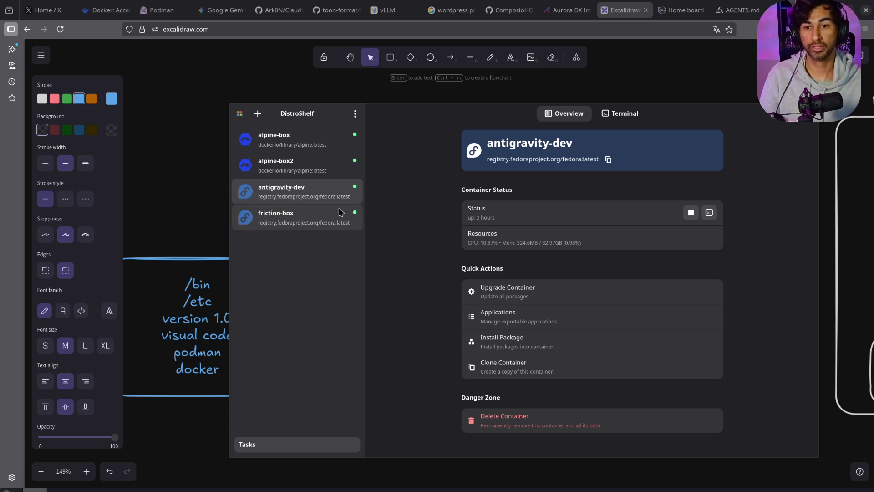
- Stop alpine-box2 and close the nano compose.yaml and docker compose terminal tabs
click(325, 165)
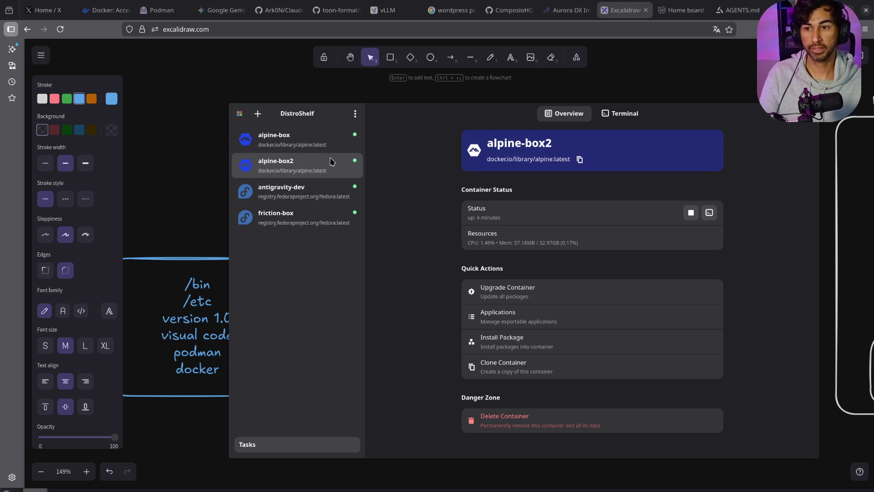
click(691, 212)
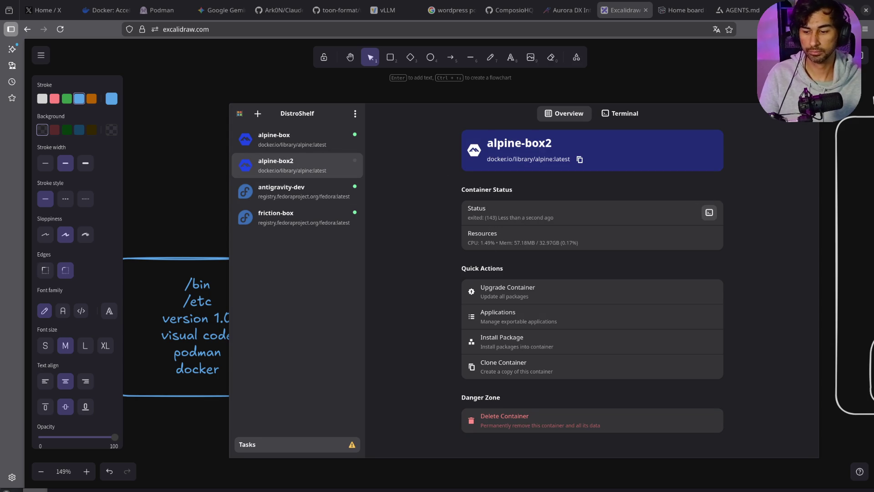
key(alt+Tab)
click(496, 81)
key(ctrl+shift+w)
click(475, 275)
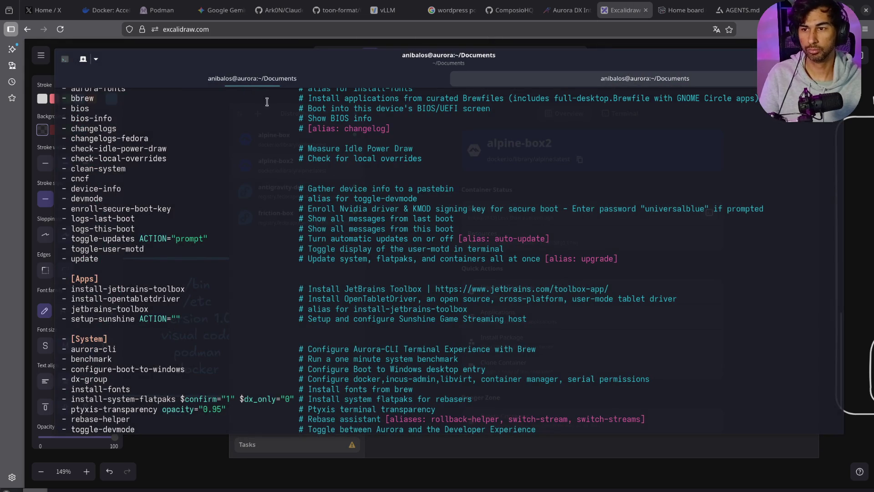
key(ctrl+shift+w)
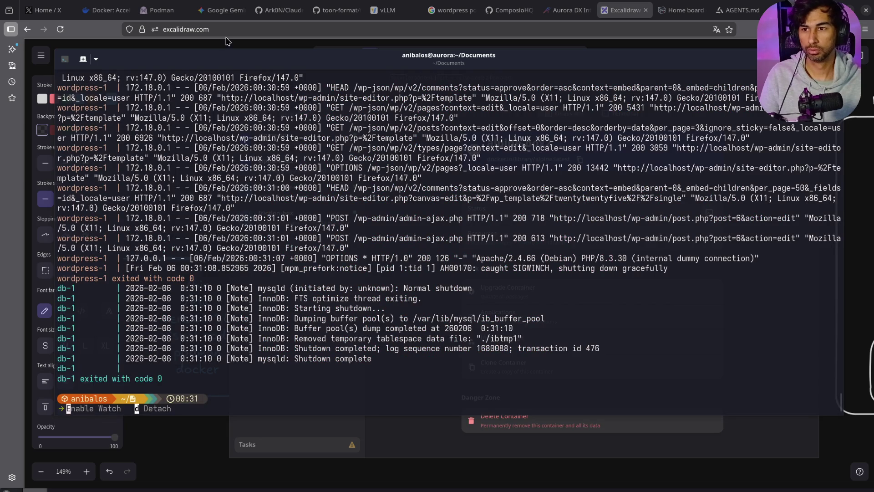
key(ctrl+shift+w)
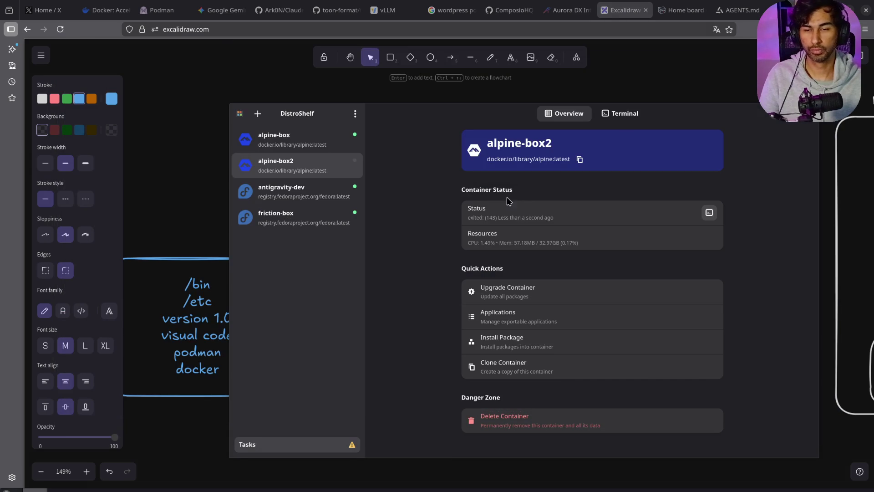
- Delete the alpine-box2 container
click(324, 142)
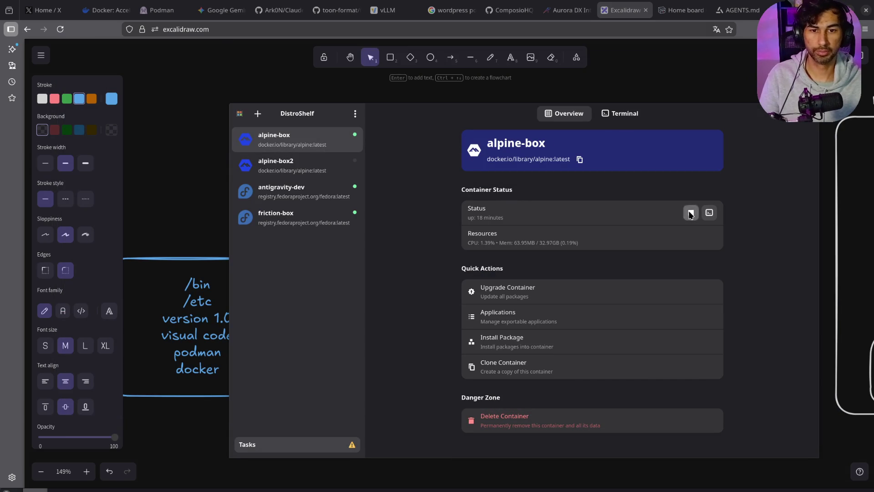
click(321, 165)
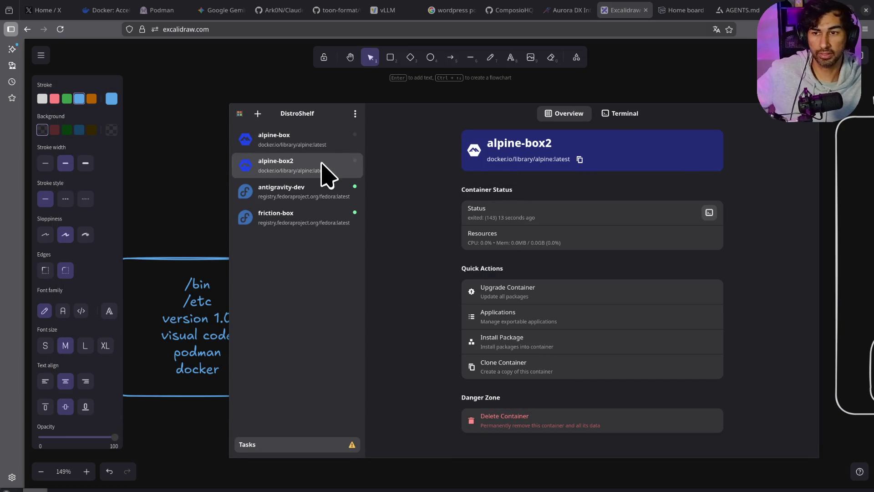
click(535, 424)
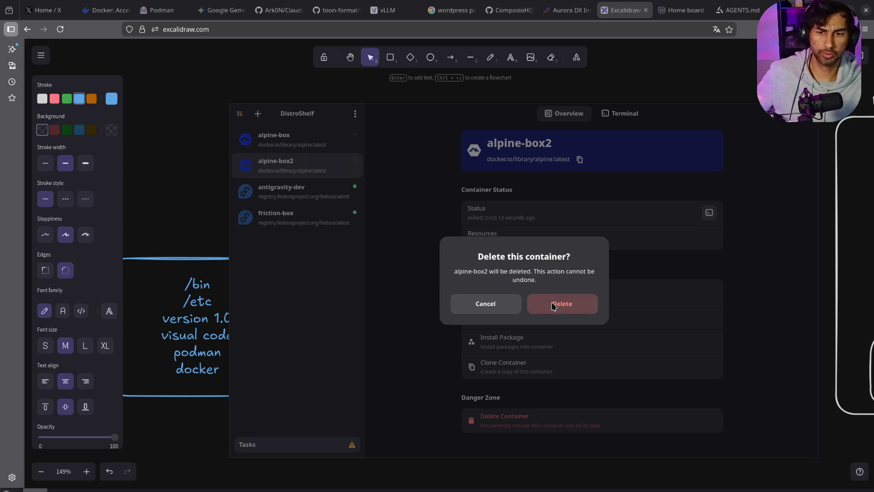
click(556, 304)
- Delete the alpine-box container, then open a new host terminal
click(307, 144)
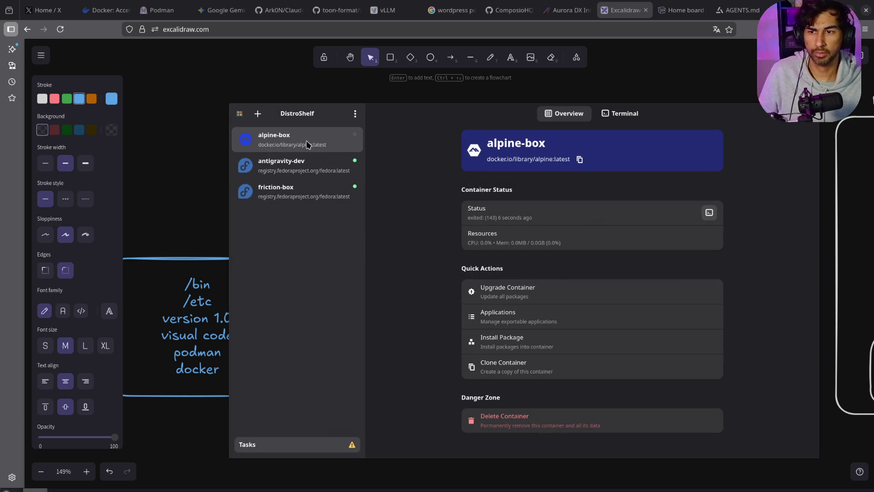
click(490, 418)
click(577, 306)
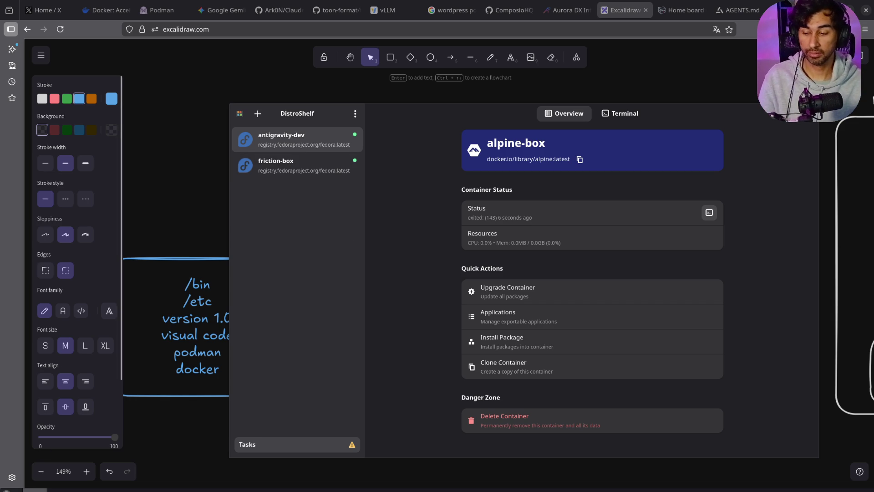
key(ctrl+alt+t)
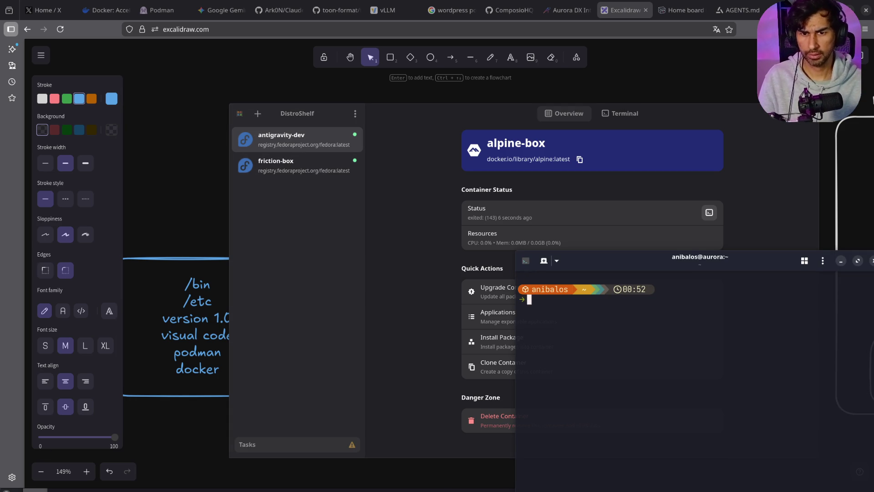
- Enlarge the terminal and run nvidia-smi, showing the GeForce GTX 1650 on driver 590.48.01
mouse_move(637, 269)
mouse_down()
mouse_move(359, 106)
mouse_move(357, 94)
mouse_up()
drag(606, 349, 777, 410)
text(nvidis)
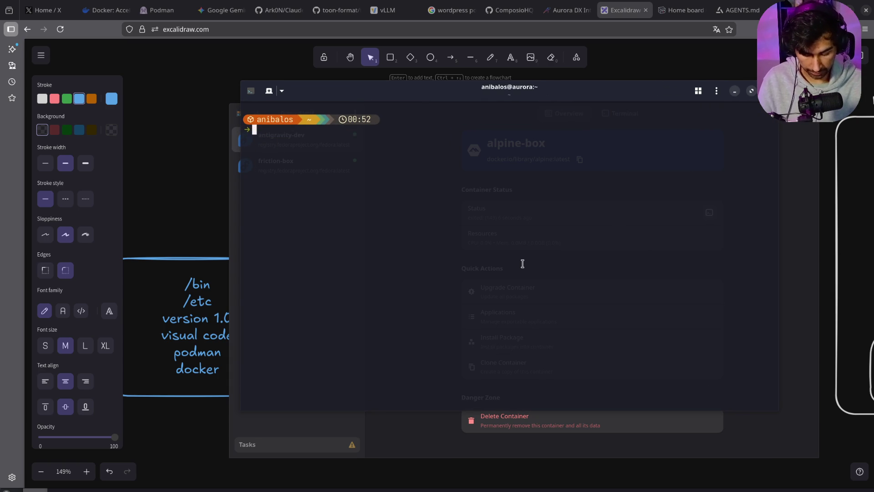
key(BackSpace)
key(BackSpace)
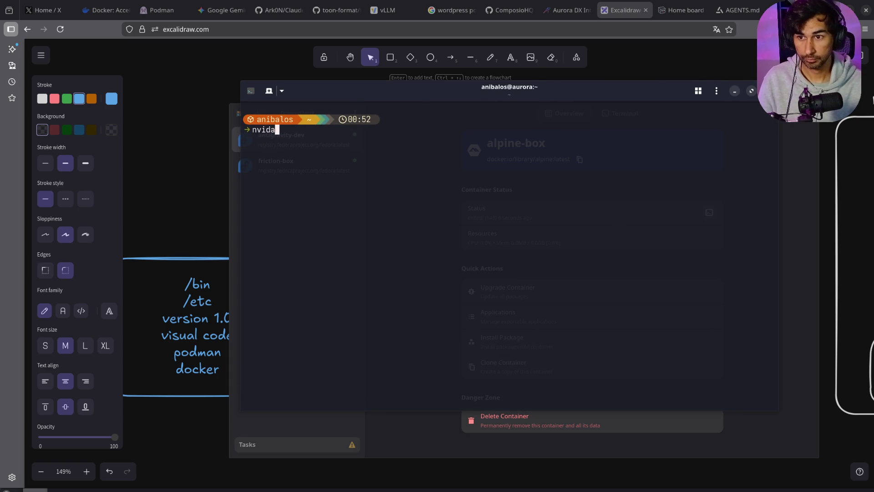
text(ia-)
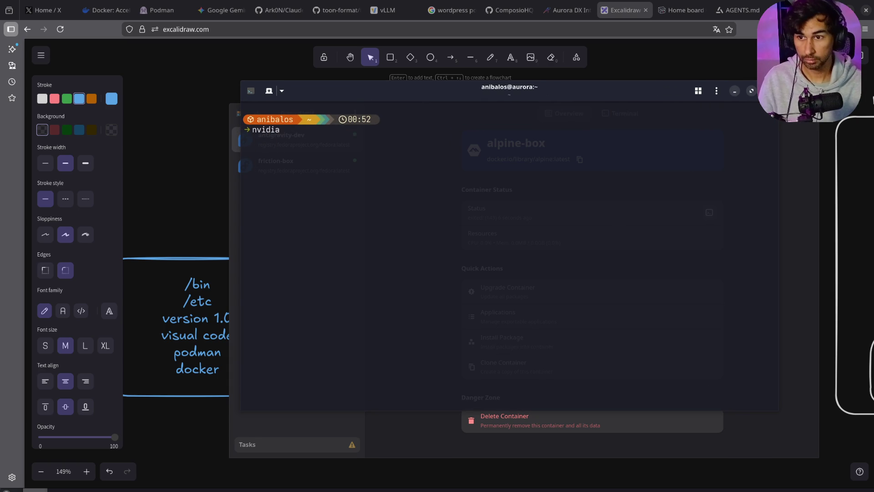
text(smi)
key(Return)
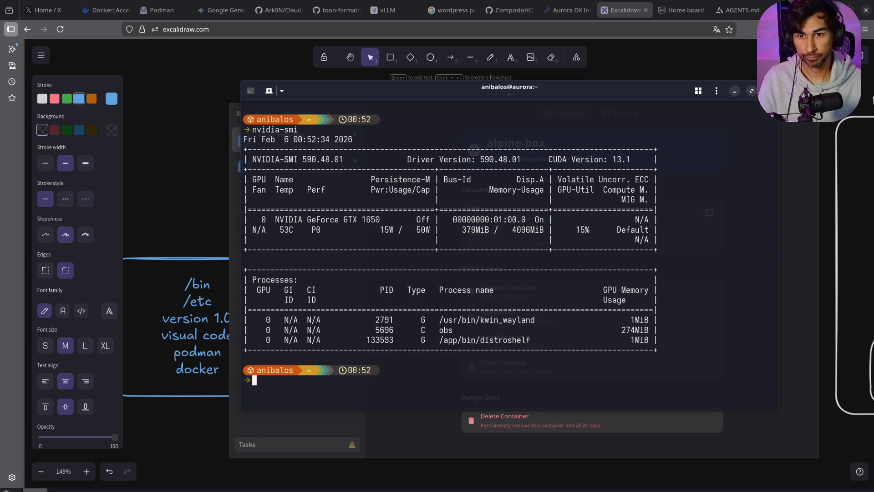
- Copy the nvidia-smi report and clear the screen
mouse_move(410, 364)
mouse_down()
mouse_move(224, 219)
mouse_move(222, 133)
mouse_up()
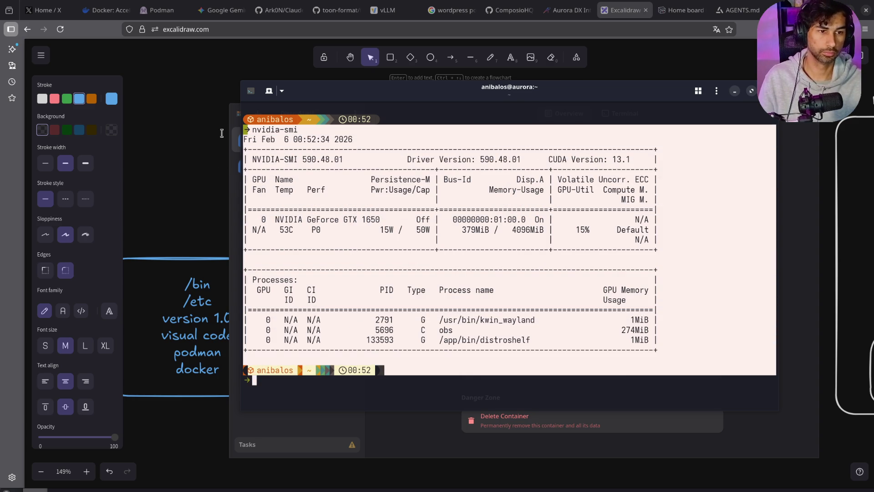
key(ctrl+shift+c)
key(ctrl+l)
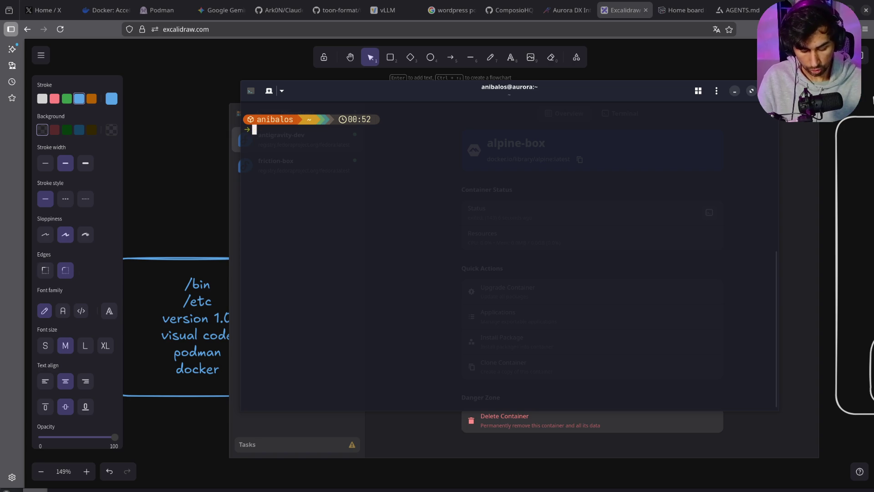
- Recall the earlier distrobox create command from history with Ctrl+R
text(docker compose up)
key(Up)
key(Up)
key(Up)
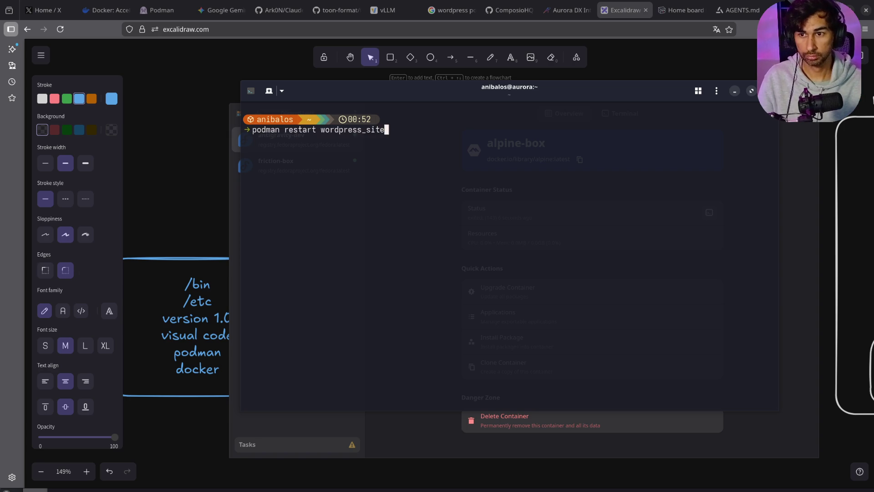
key(Down)
key(Down)
key(Down)
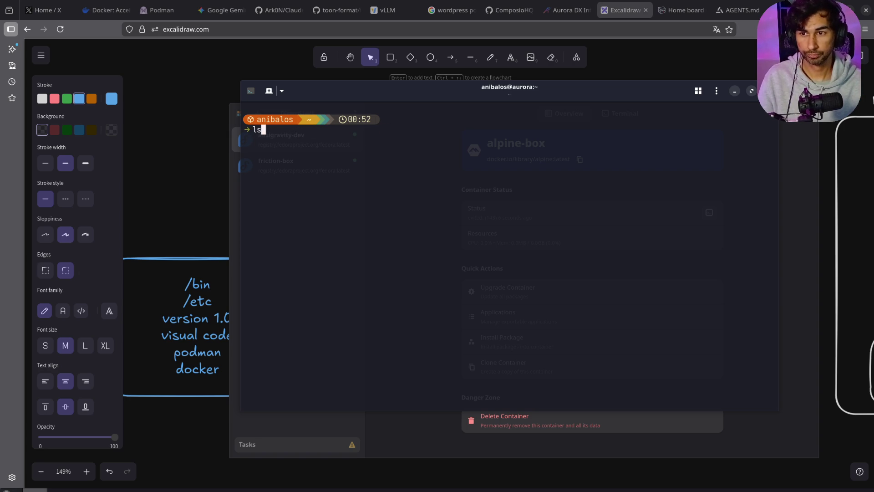
key(ctrl+r)
text(distr)
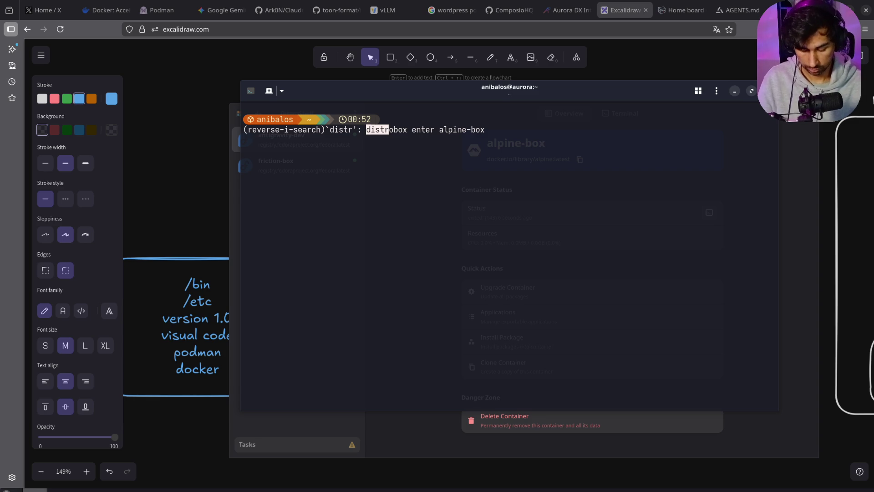
key(ctrl+r)
key(ctrl+r)
key(ctrl+r)
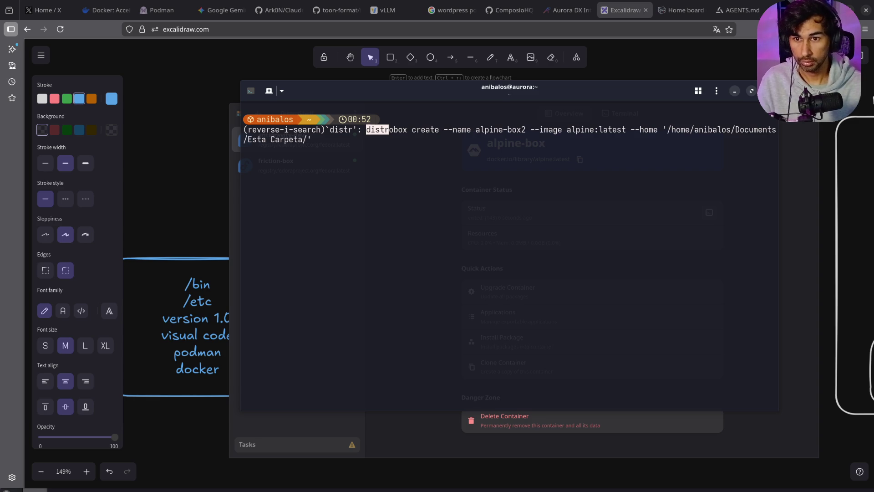
key(ctrl+r)
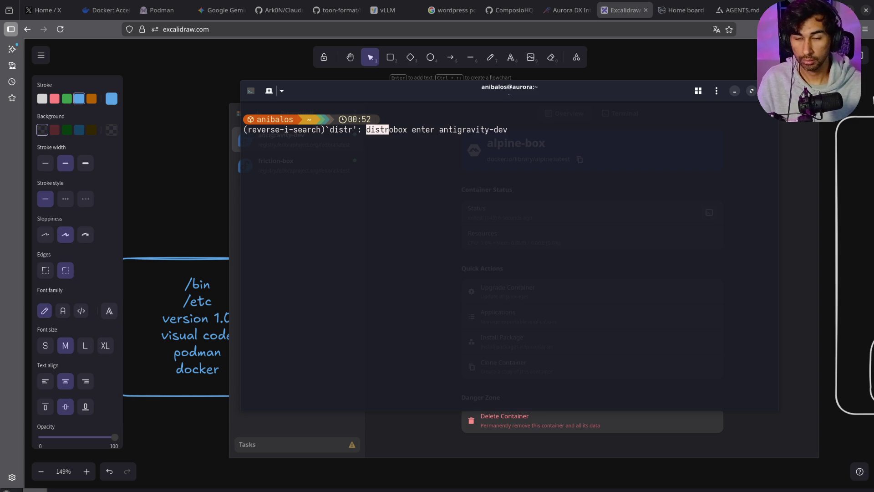
key(ctrl+r)
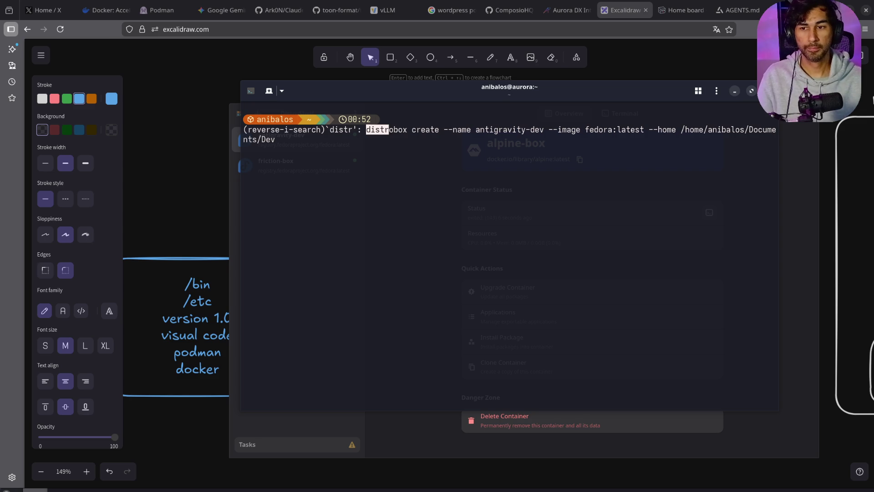
key(Right)
key(Down)
key(Down)
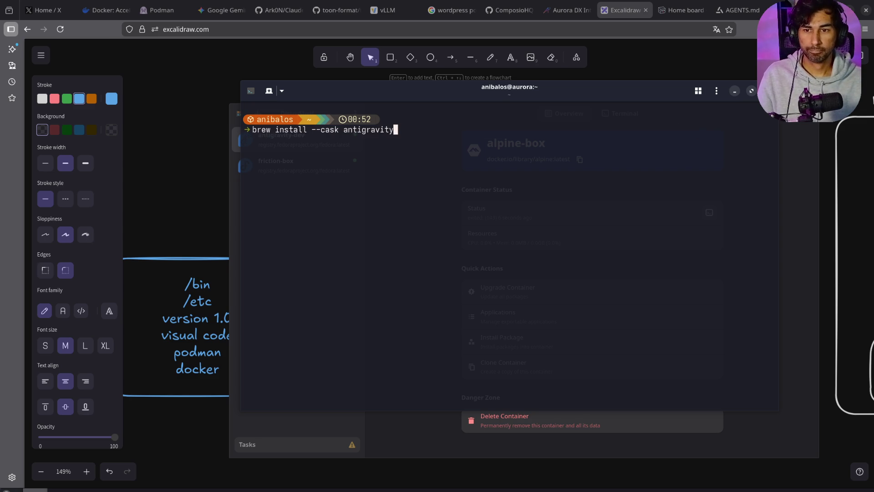
key(Up)
key(Up)
key(Down)
key(Down)
key(Down)
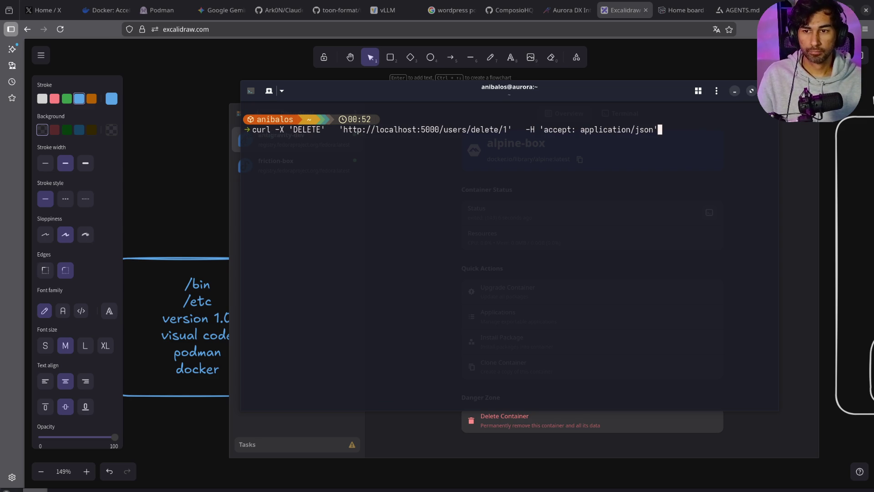
key(Up)
key(Up)
key(Up)
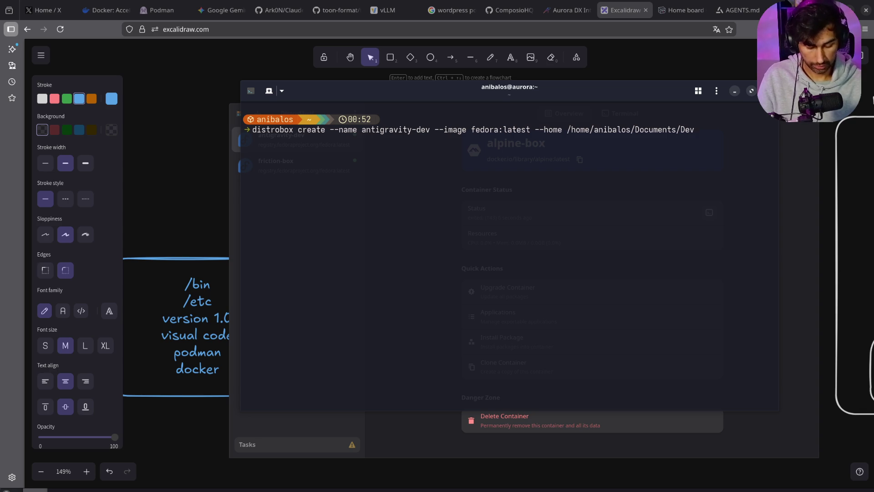
- Change the --home path to the quoted Documents/Esta Carpeta folder
key(BackSpace)
key(BackSpace)
key(BackSpace)
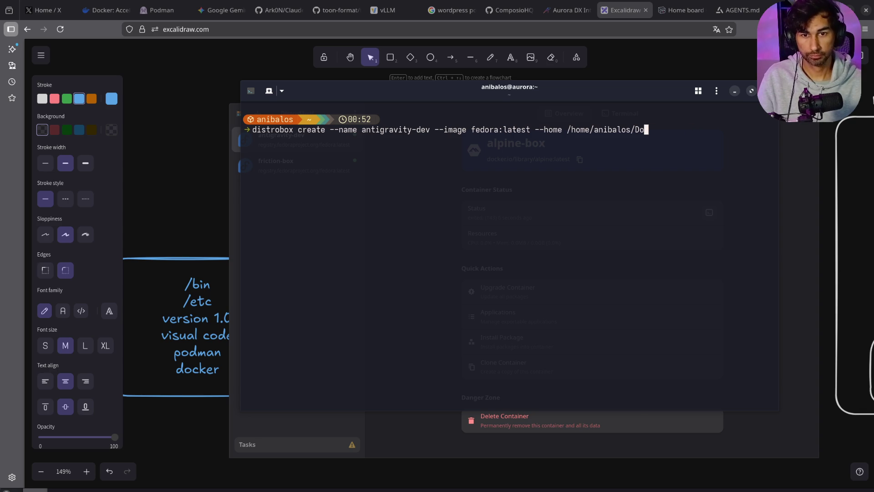
text(cum)
key(Tab)
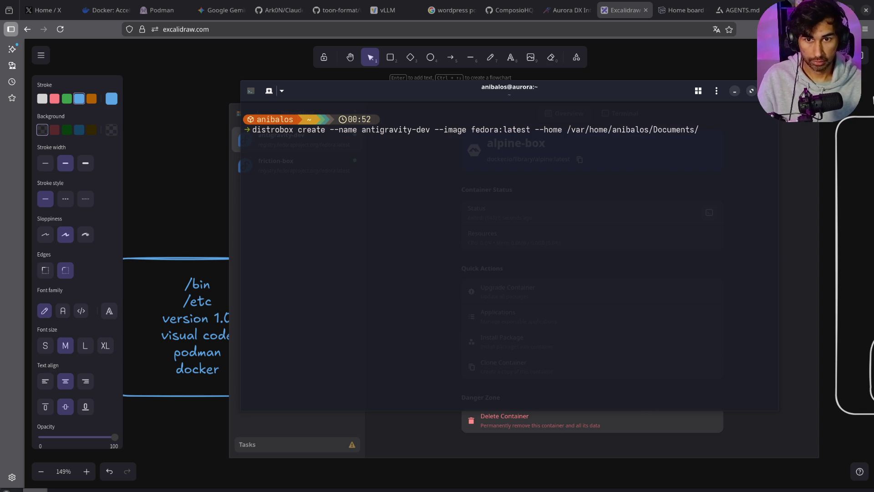
text(Esta Carpeta)
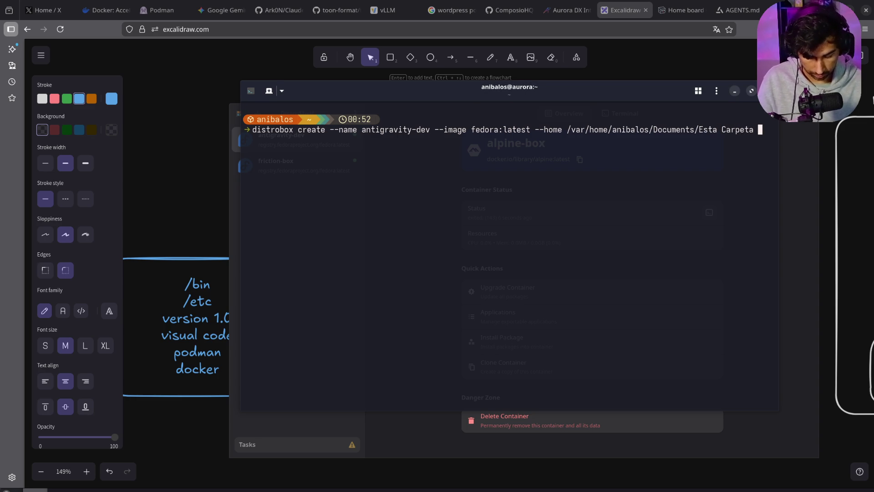
text( /)
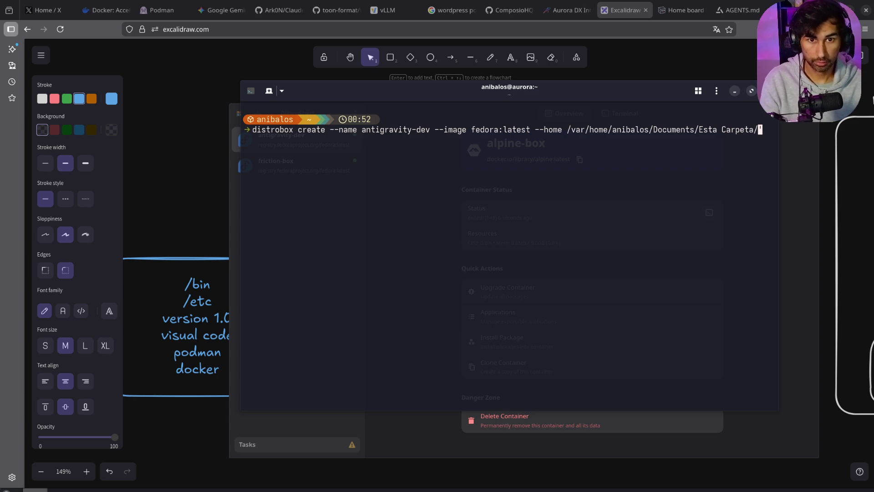
key(Left)
key(Left)
key(Left)
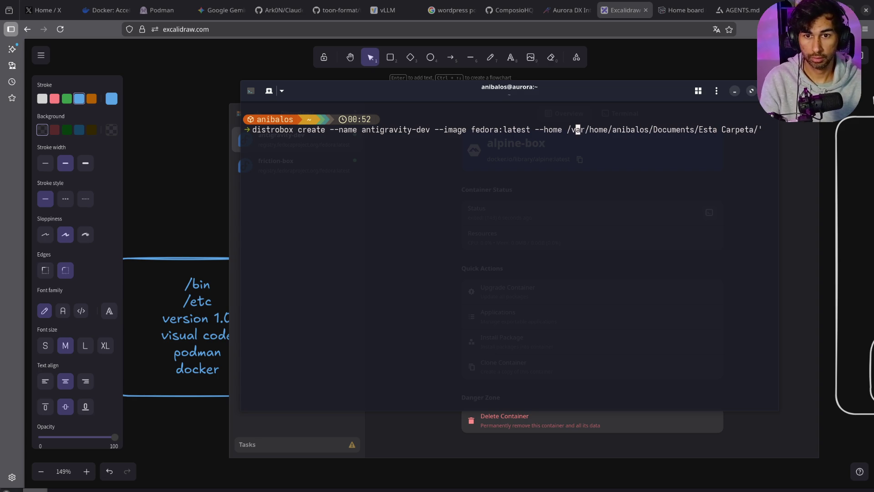
text(')
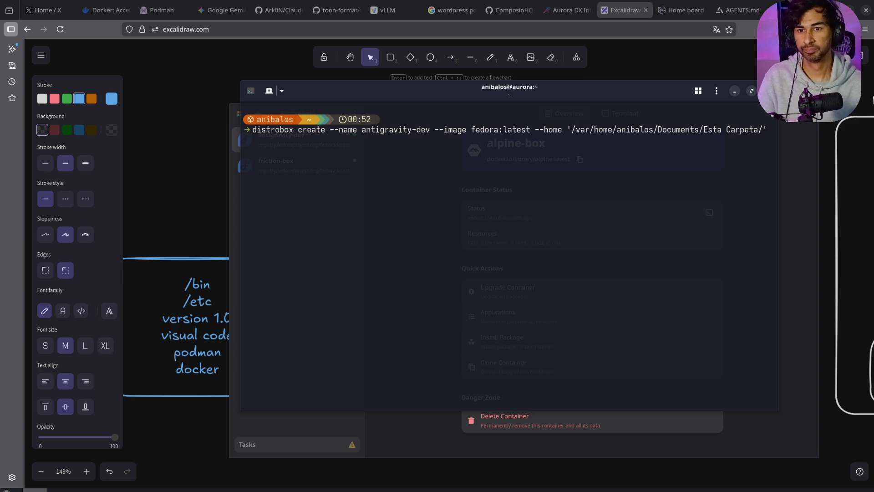
- Rename the container to sinvideo and run the Fedora latest create command
key(Left)
key(Left)
key(Left)
key(Left)
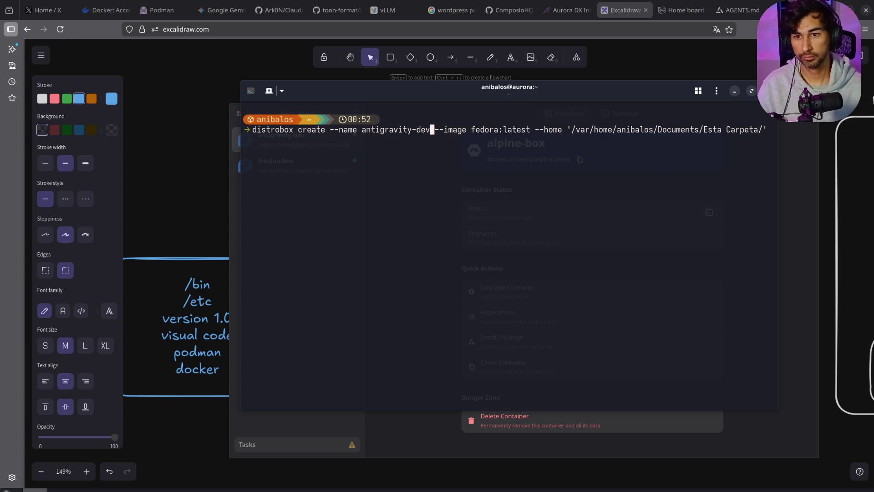
key(BackSpace)
key(BackSpace)
key(BackSpace)
key(BackSpace)
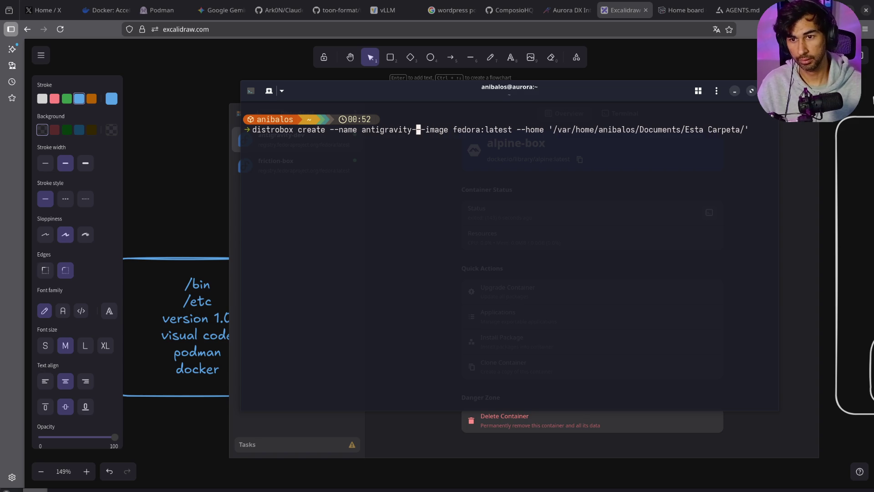
key(BackSpace)
key(BackSpace)
key(BackSpace)
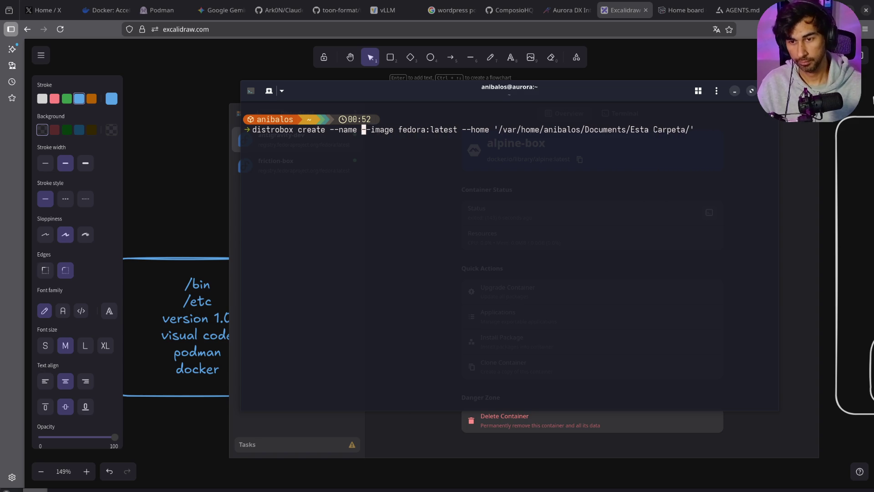
text(video)
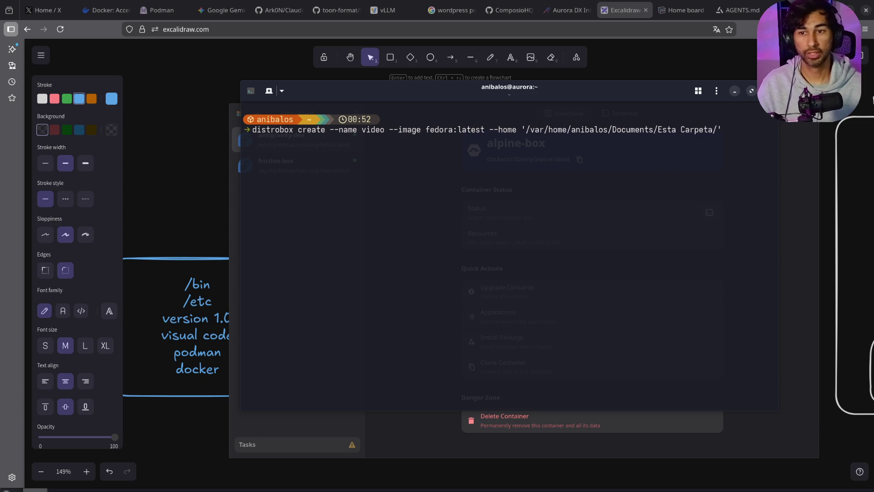
key(Right)
key(Right)
key(Right)
key(Right)
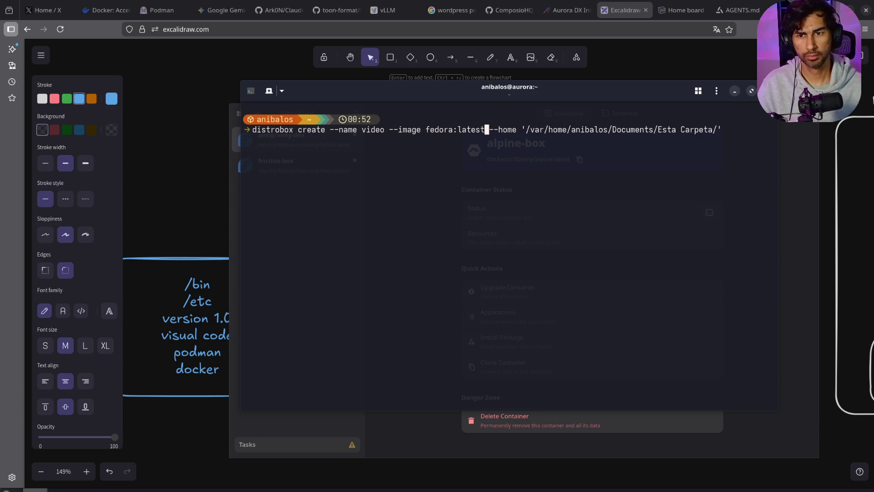
key(Left)
key(Left)
key(Left)
key(Left)
key(Left)
key(Left)
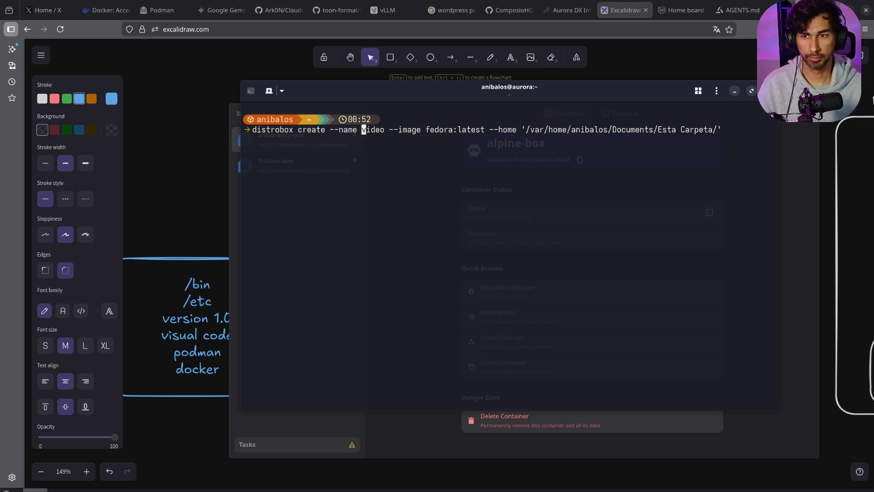
text(sin)
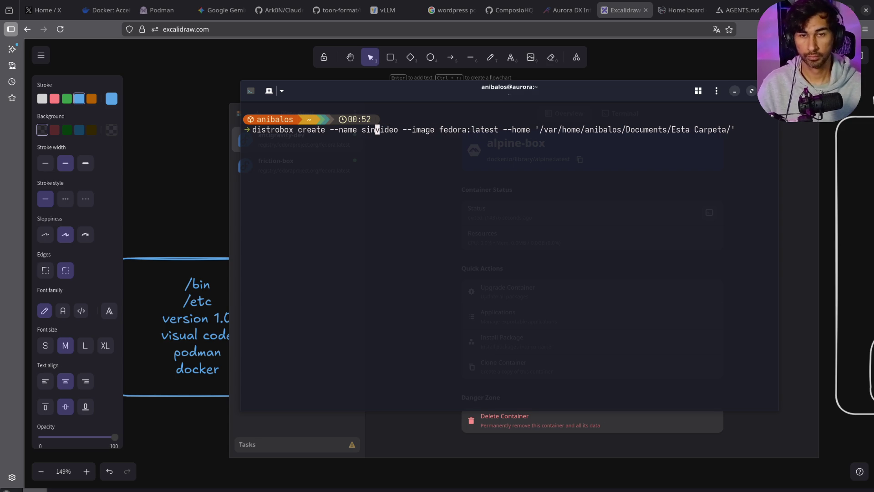
key(Return)
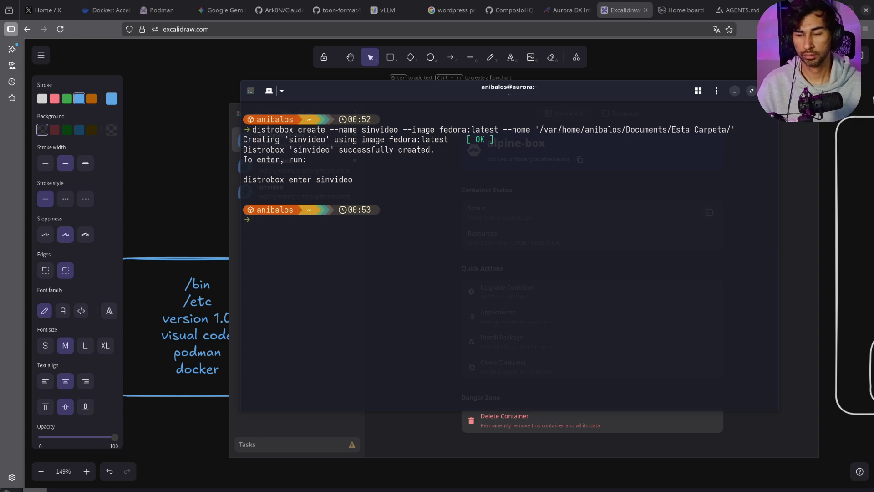
drag(353, 180, 243, 179)
- Copy and run 'distrobox enter sinvideo'
right_click(257, 181)
click(276, 208)
key(ctrl+shift+v)
key(Return)
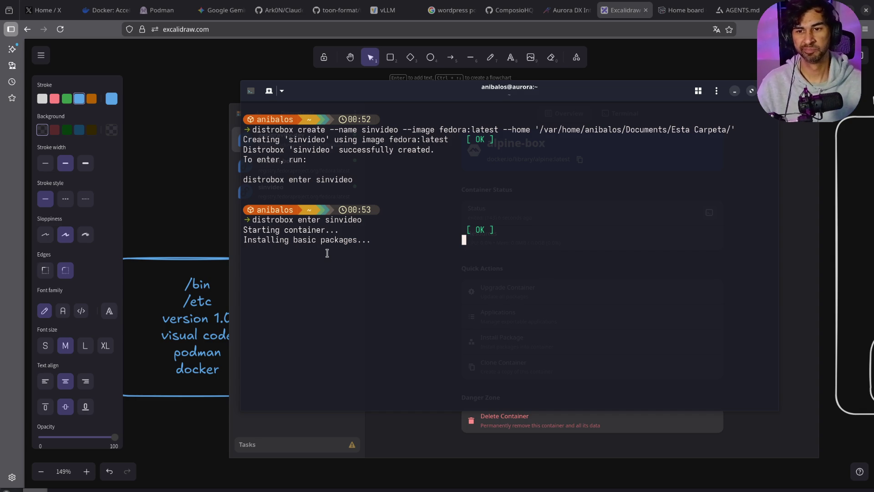
- Open a second terminal tab and clear its command line
click(268, 90)
key(Up)
key(Up)
key(Down)
key(ctrl+u)
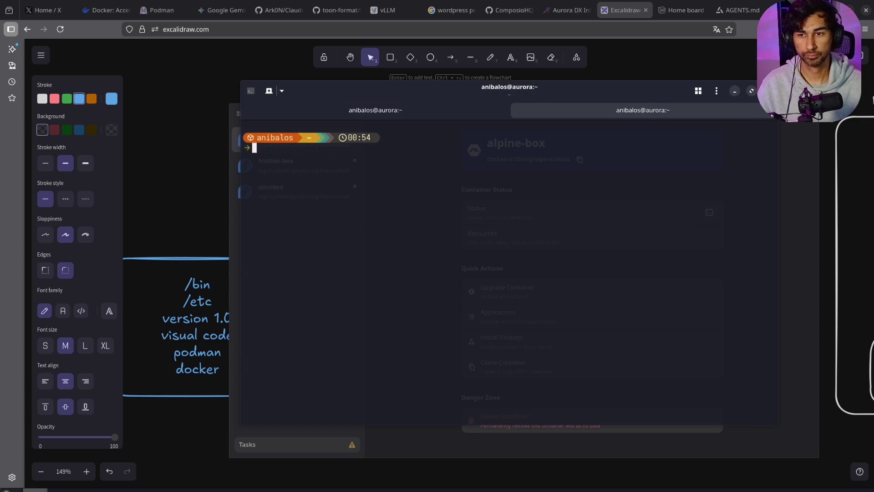
- Copy the distrobox create command from the first tab into the second tab
click(424, 109)
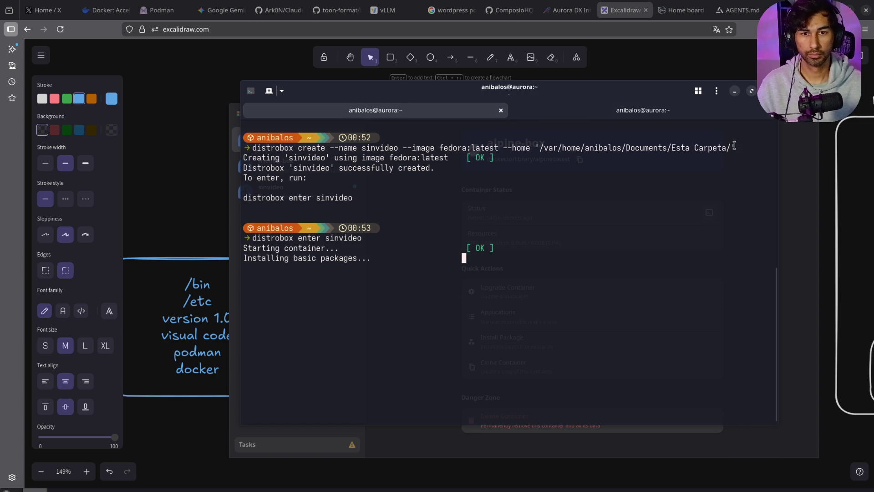
drag(742, 148, 252, 147)
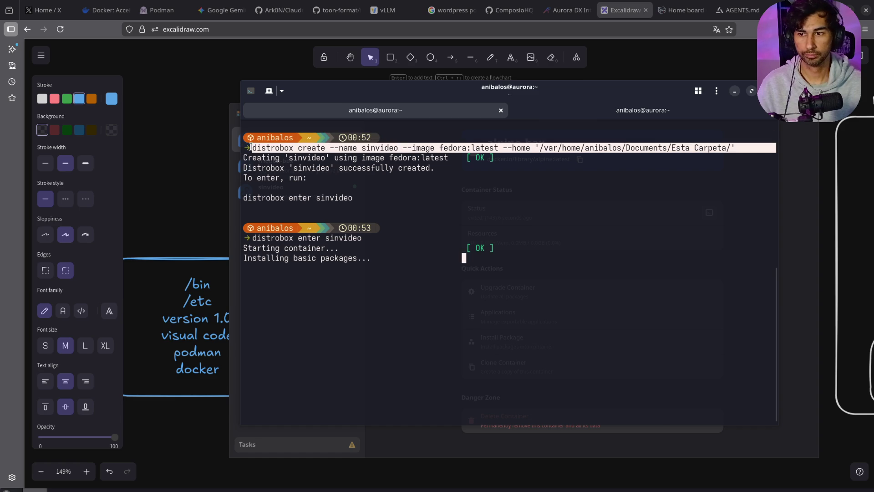
right_click(287, 171)
click(287, 178)
click(572, 111)
key(ctrl+shift+v)
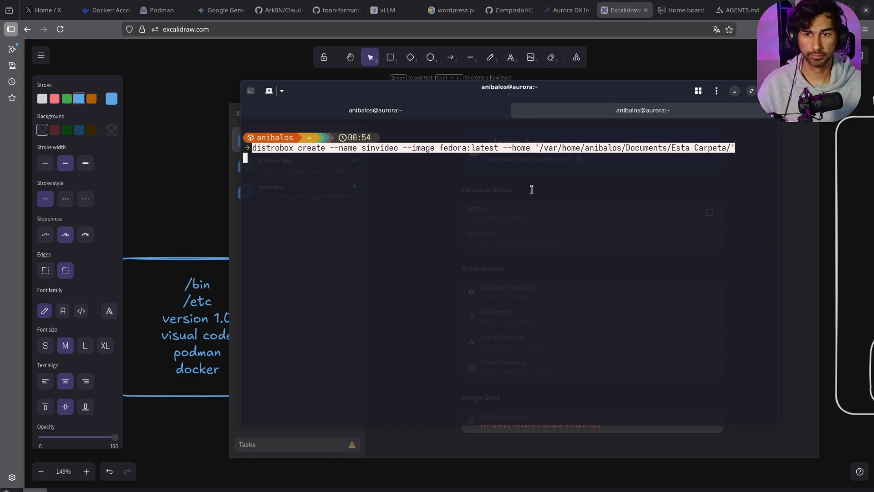
- Rename the pasted container to convideo, create it, and enter convideo
key(Left)
key(Left)
key(Left)
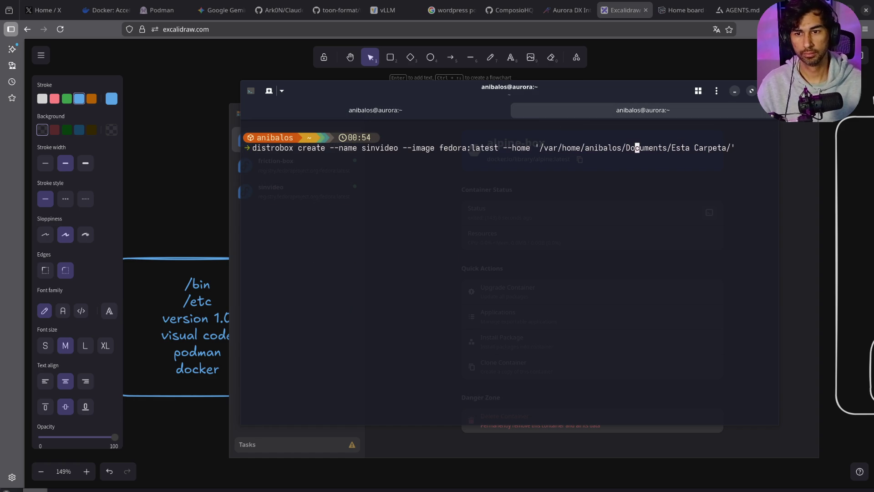
key(ctrl+shift+v)
key(Return)
click(328, 110)
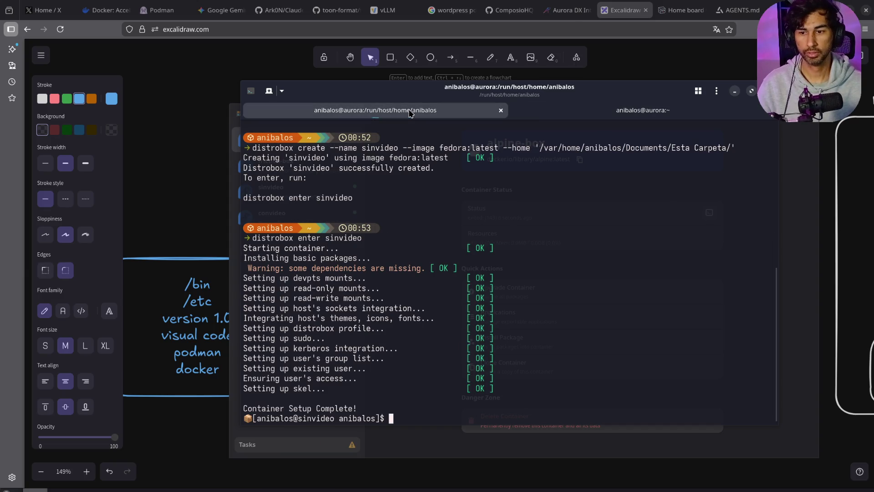
- Run nvidia-smi in sinvideo, clear the screen, and rerun it to show it's not found
text(nvidia)
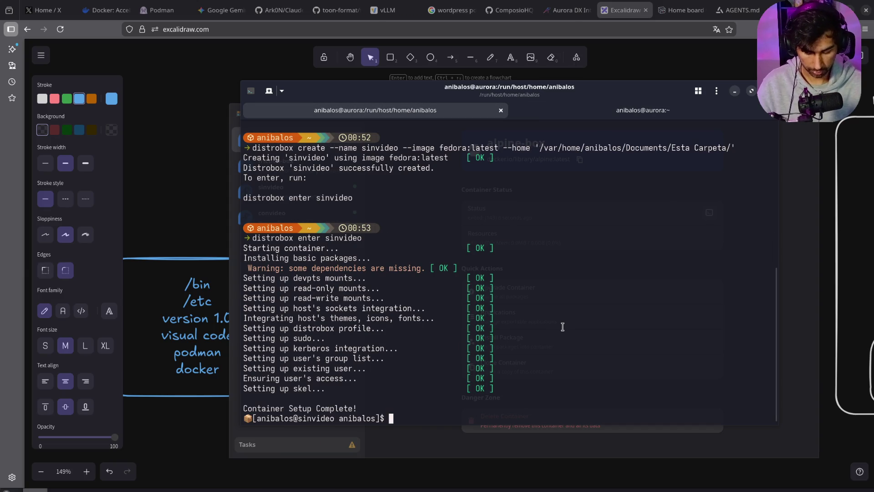
text(-smi)
key(Return)
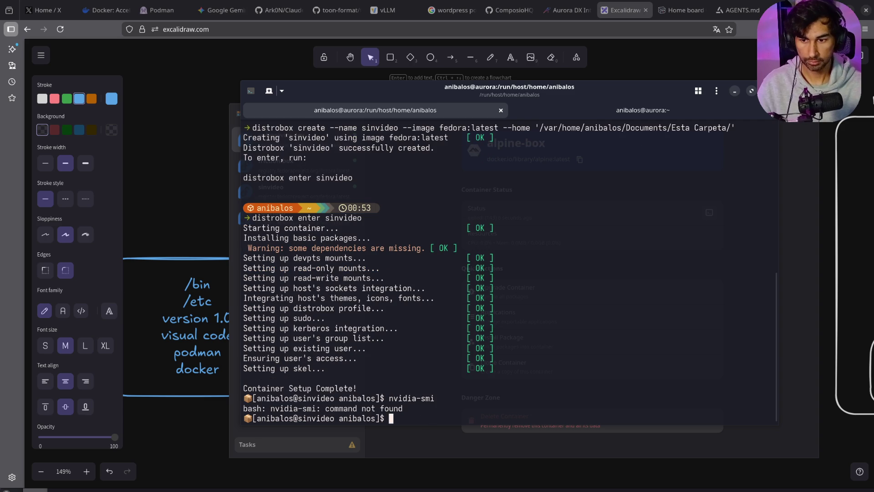
key(ctrl+l)
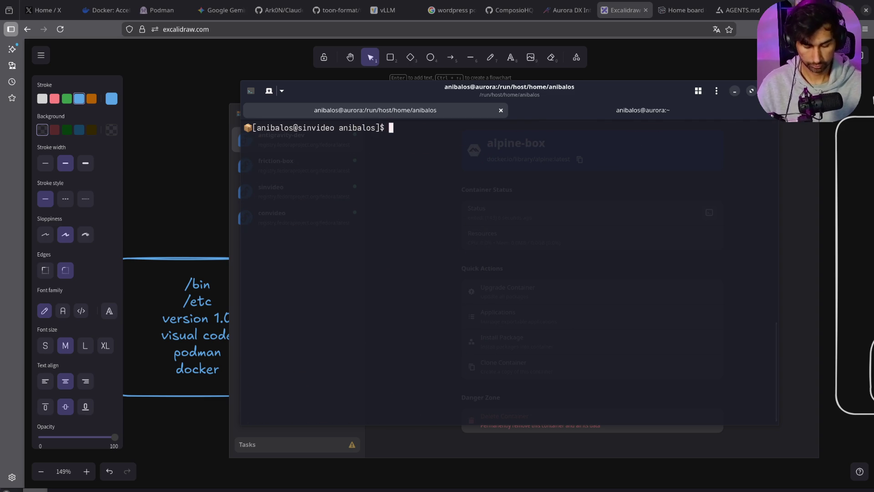
key(Up)
key(Return)
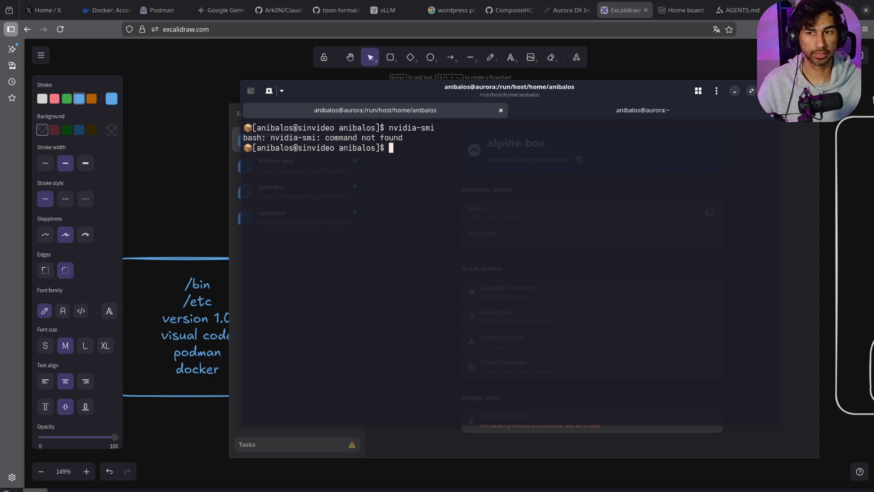
click(643, 110)
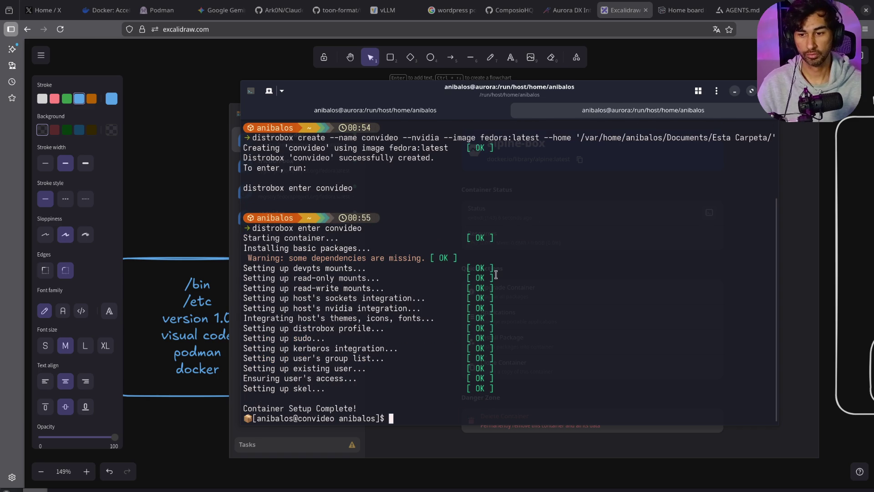
- Run nvidia-smi in convideo, showing the GeForce GTX 1650 status table
text(nvidia)
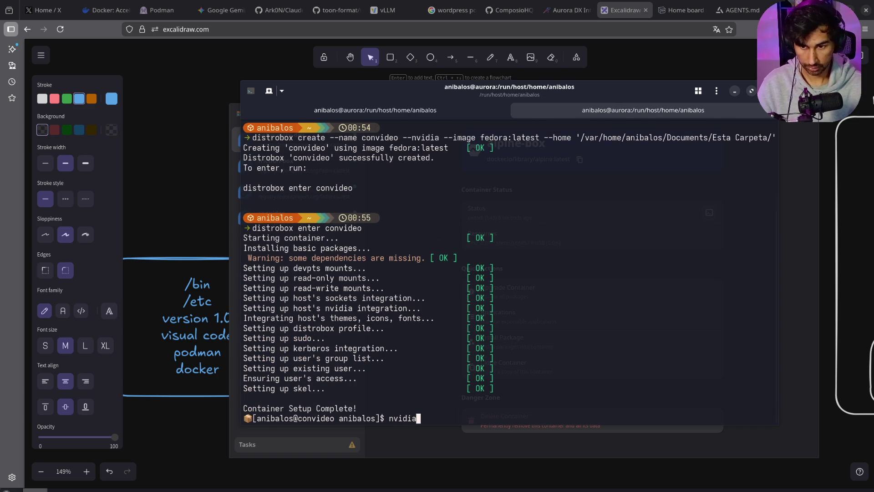
text(.smi)
key(BackSpace)
key(BackSpace)
key(BackSpace)
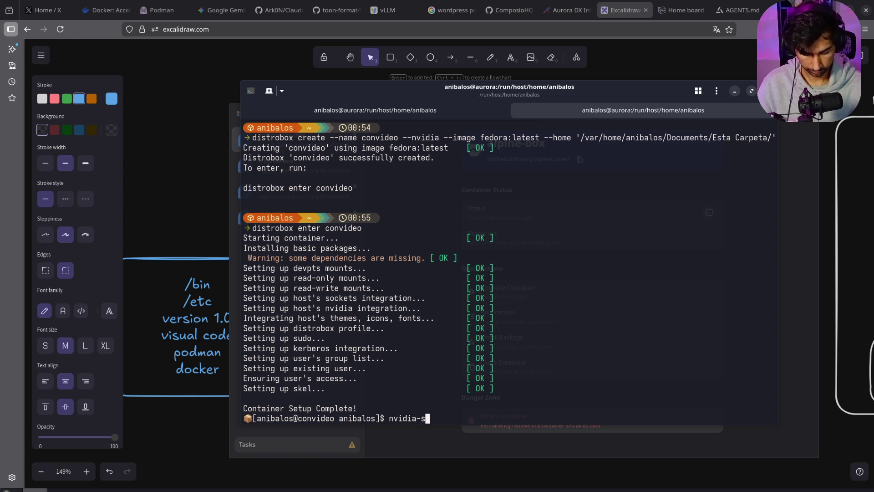
text(smi)
key(Return)
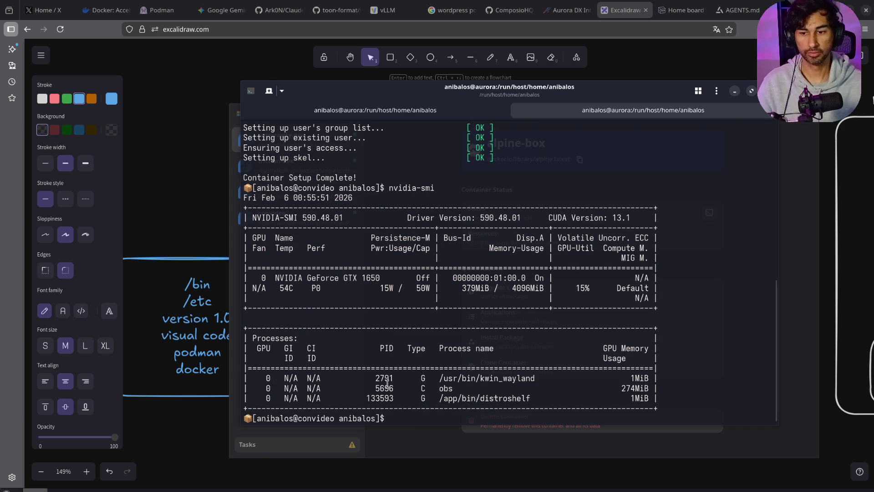
- Compare the GPU results between the sinvideo and convideo tabs
click(412, 114)
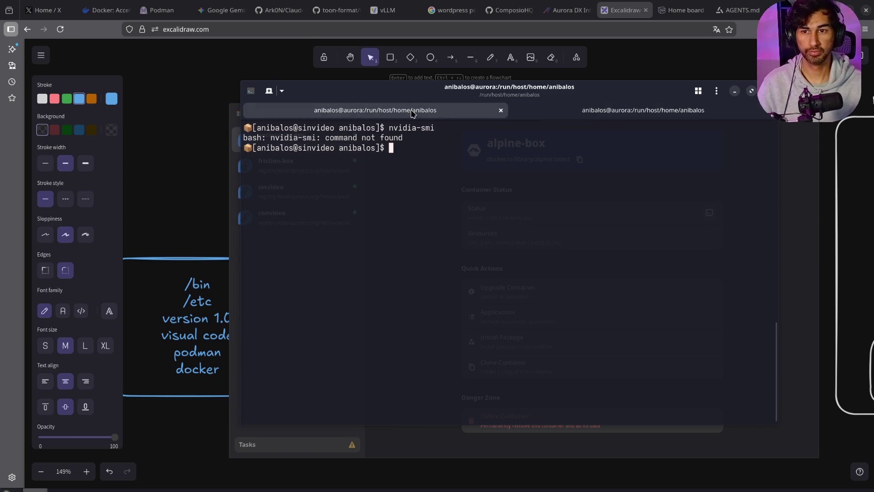
click(608, 118)
key(ctrl+Page_Up)
click(623, 114)
key(ctrl+Page_Up)
click(547, 113)
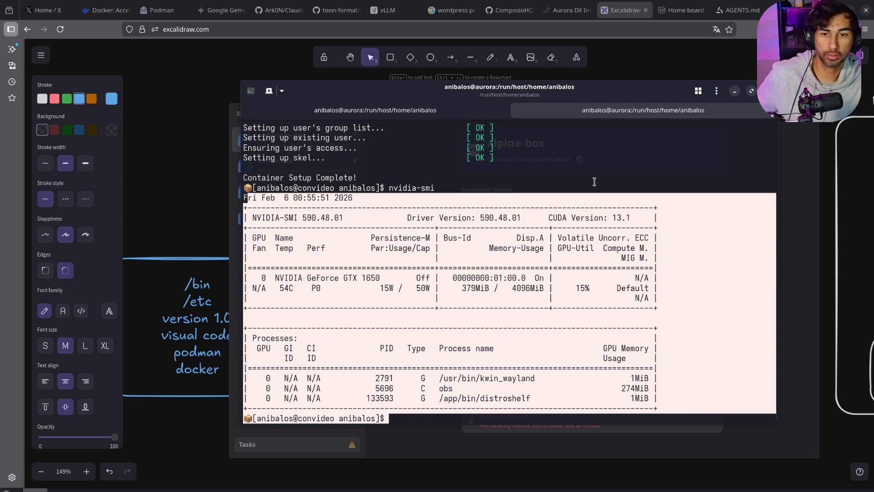
click(594, 181)
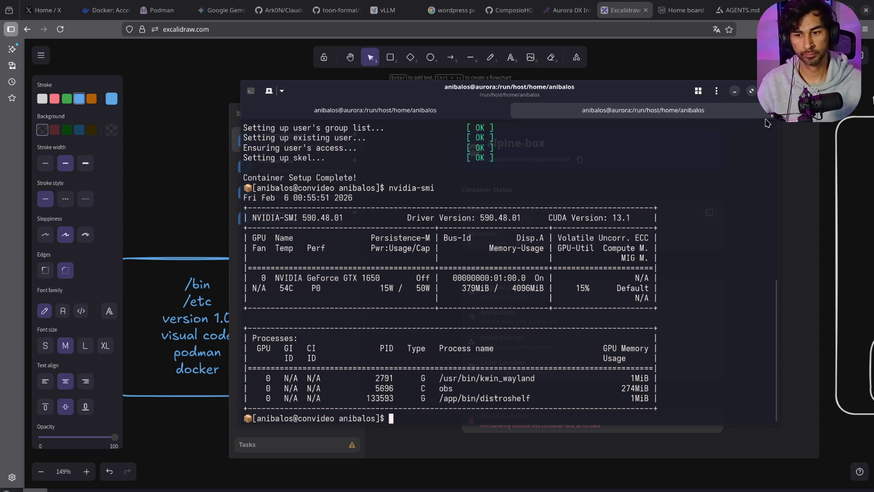
- Exit convideo, close the terminal, and dismiss the antigravity-dev clone dialog
text(exit)
key(Return)
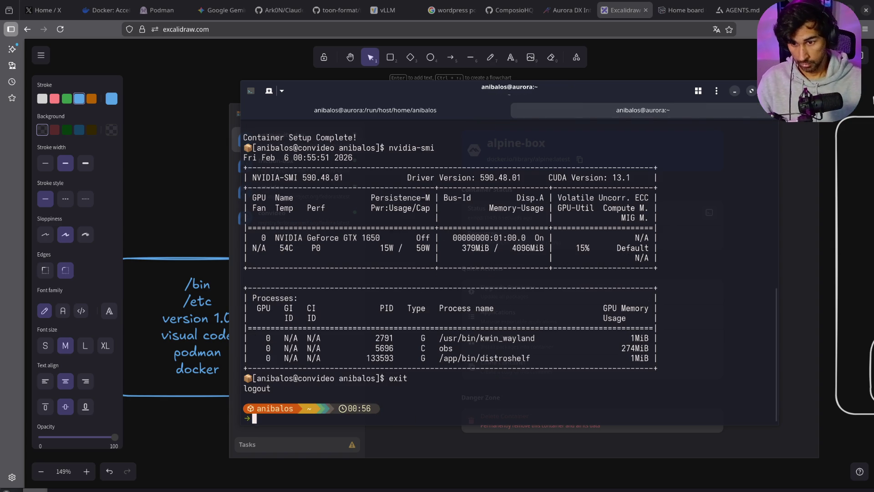
middle_click(471, 116)
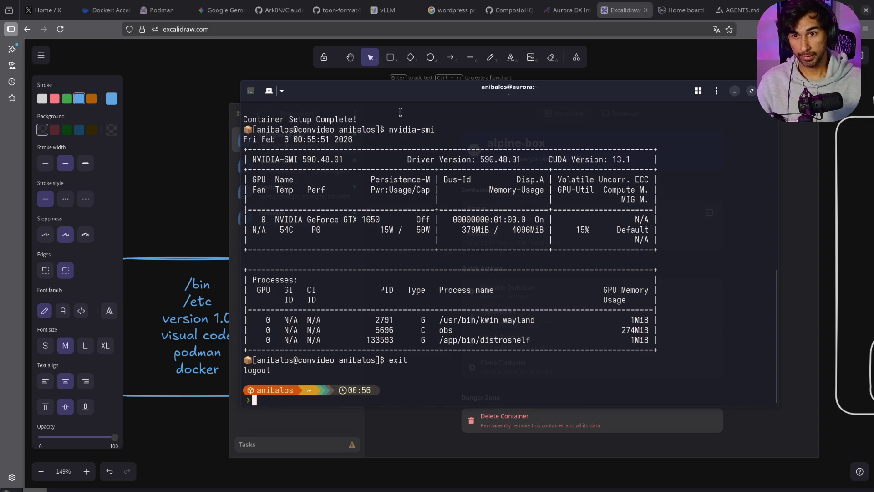
key(ctrl+d)
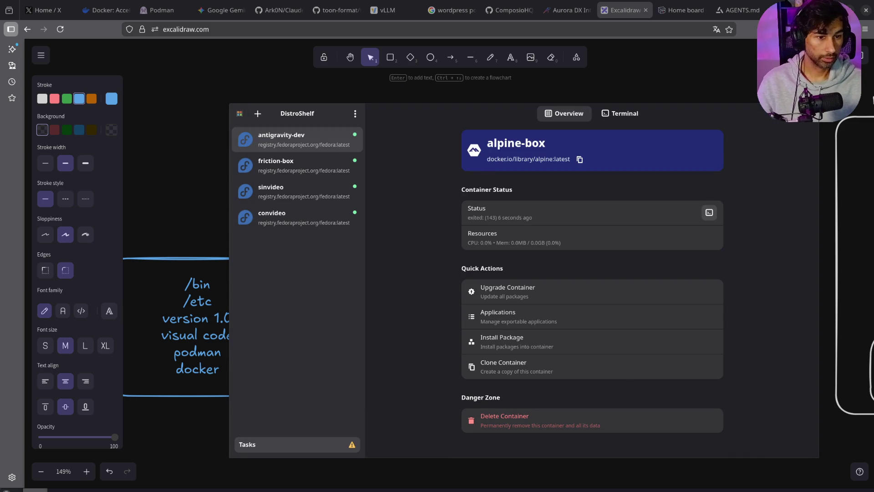
click(627, 372)
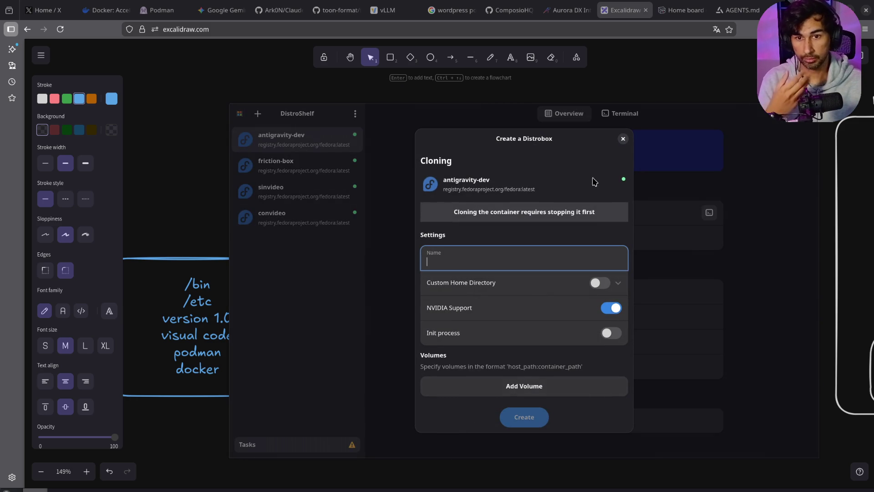
click(622, 139)
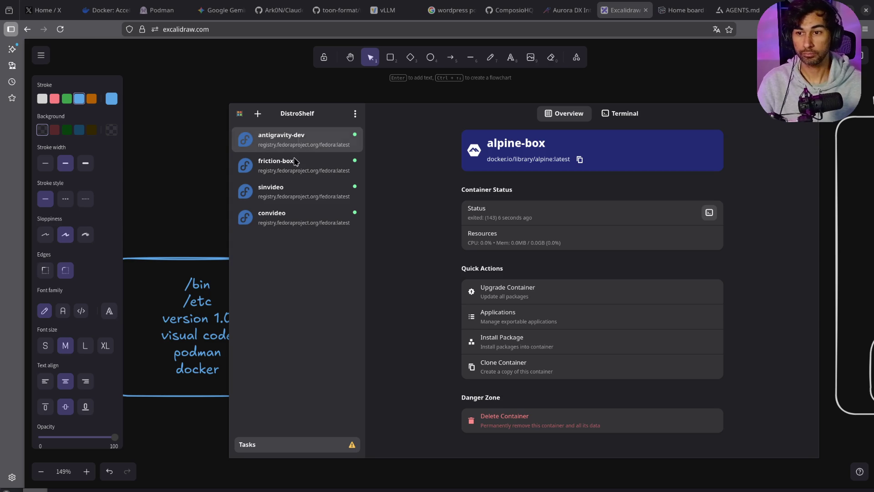
- Stop the convideo and sinvideo containers
click(275, 221)
click(689, 212)
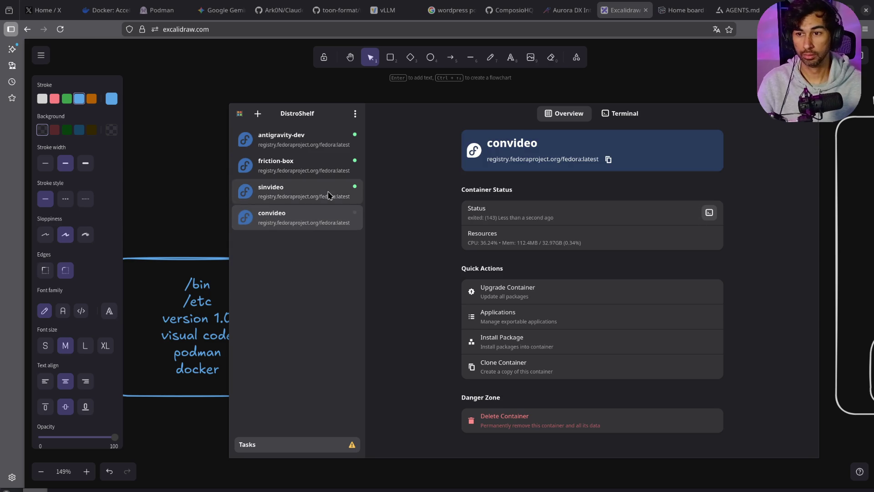
click(328, 195)
click(690, 213)
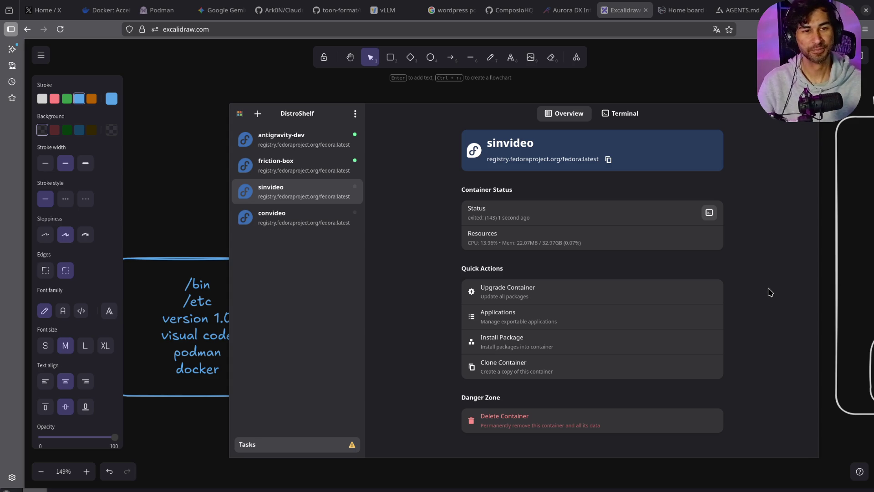
- Delete sinvideo and convideo, then begin installing a package into friction-box
click(522, 416)
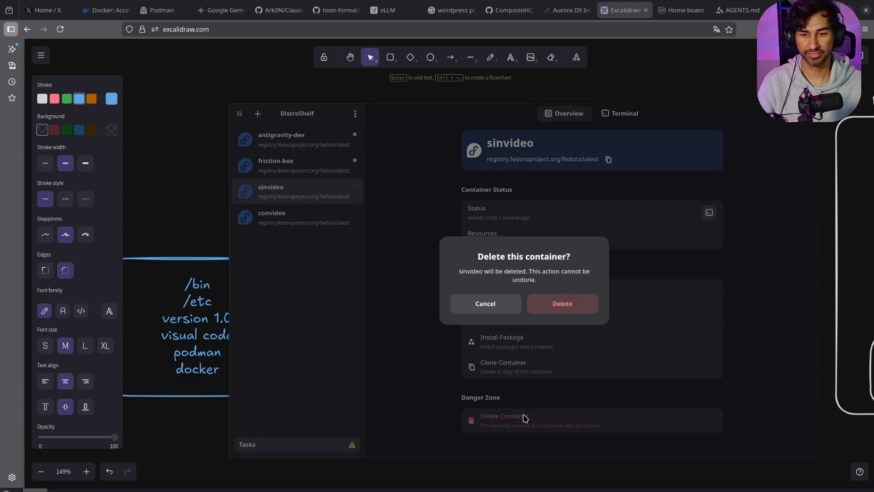
click(576, 316)
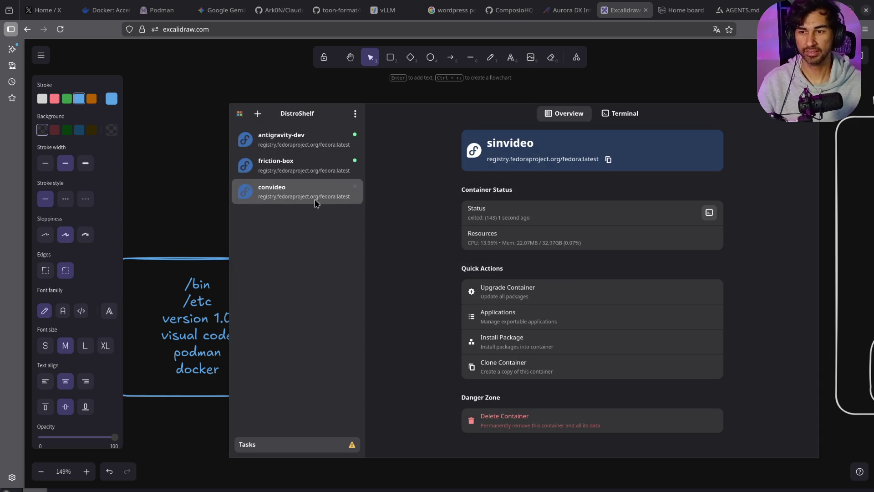
click(487, 426)
click(579, 302)
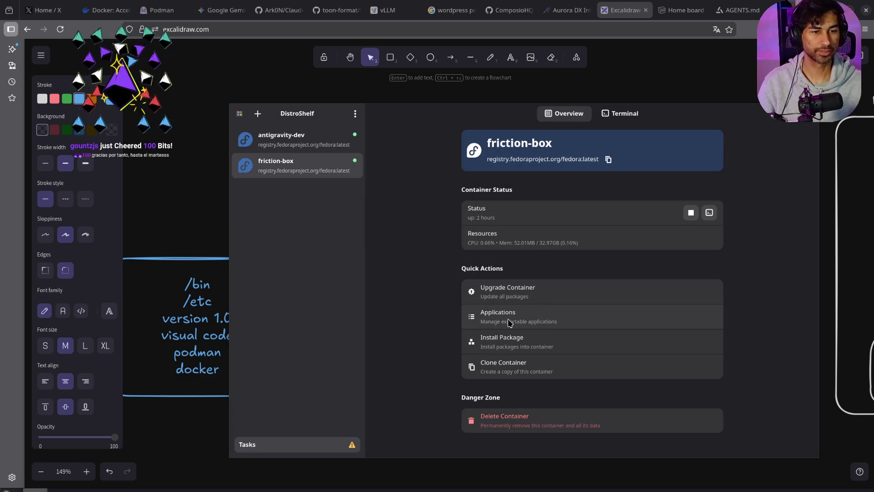
click(474, 335)
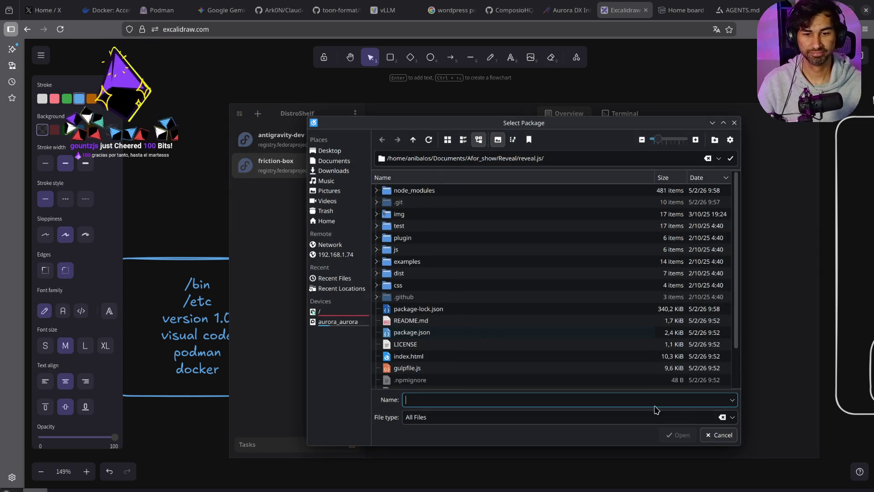
- Cancel the Select Package dialog for friction-box
click(708, 437)
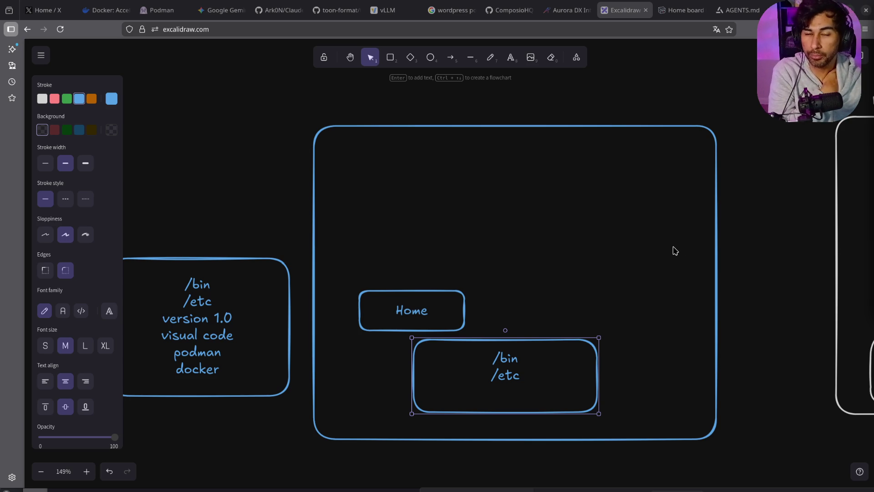
- Search Google for 'jules' in a new tab and open the Jules coding agent site
key(ctrl+t)
text(jules)
key(Return)
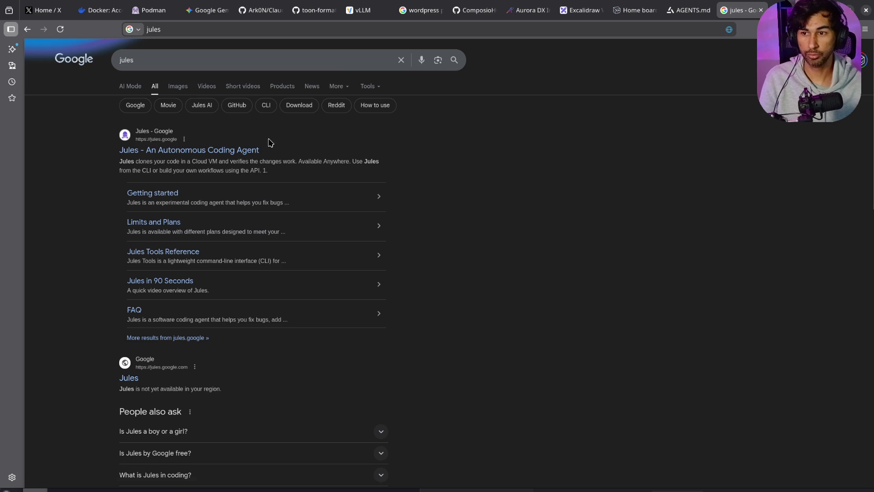
click(241, 146)
- Dismiss the page-translation offer and enter the Jules app
scroll(551, 199, down, 7)
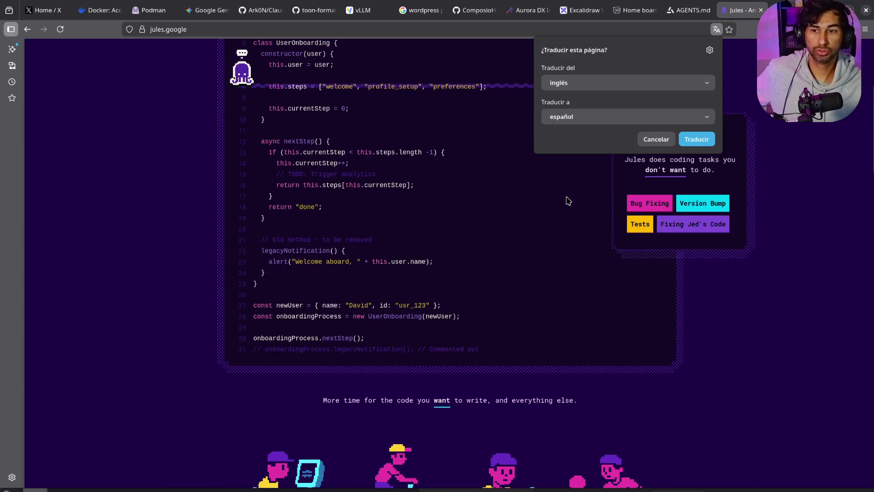
scroll(564, 196, up, 7)
click(420, 169)
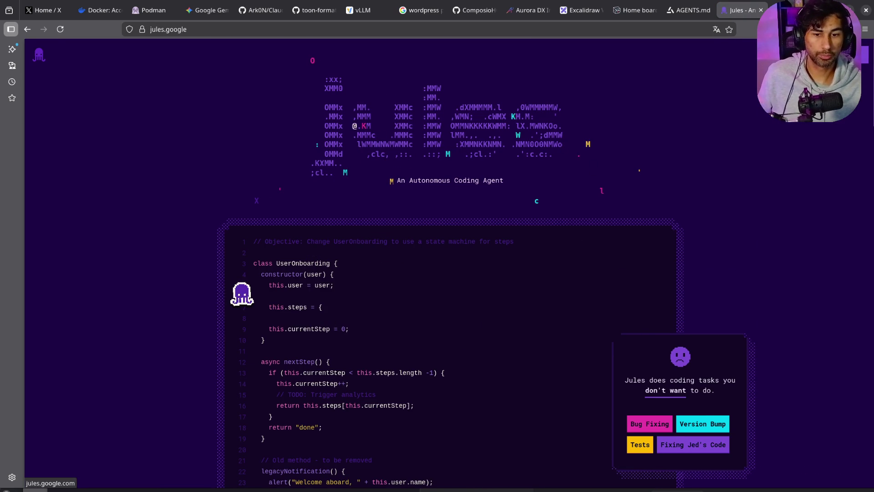
click(860, 55)
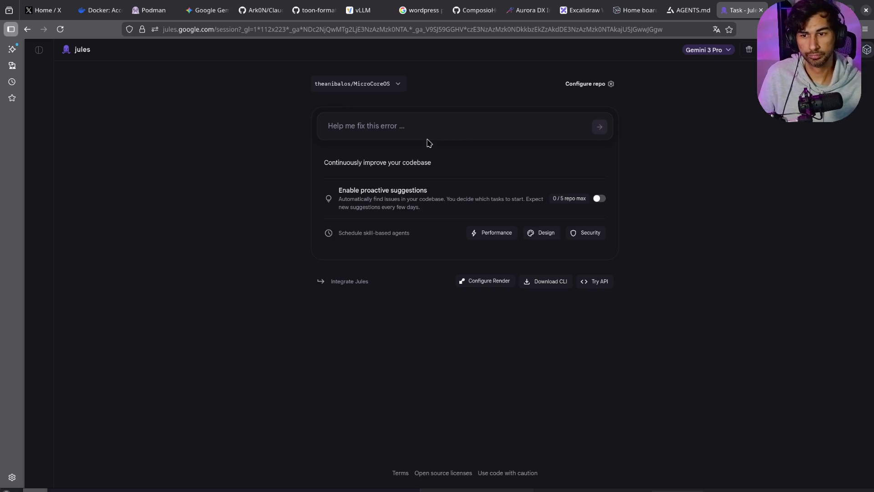
- Keep theanibalos/MicroCoreOS as the repository and load the scheduled Sentinel security agent prompt
click(408, 129)
click(384, 85)
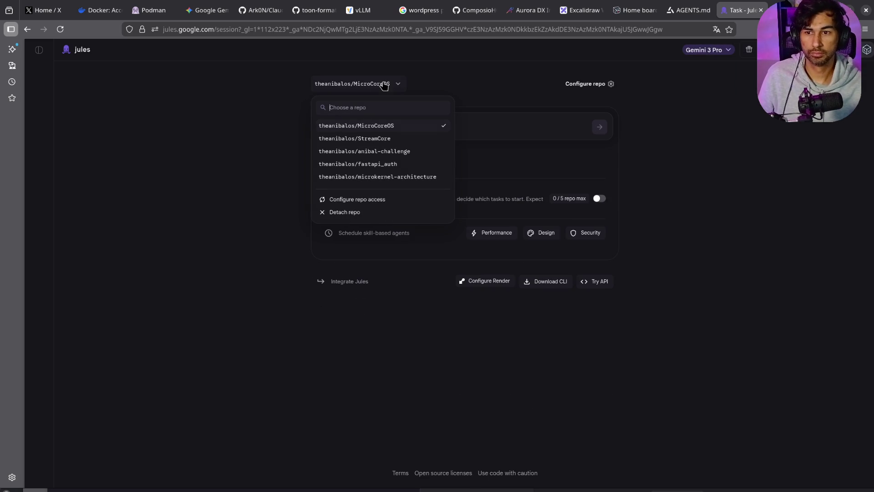
click(385, 124)
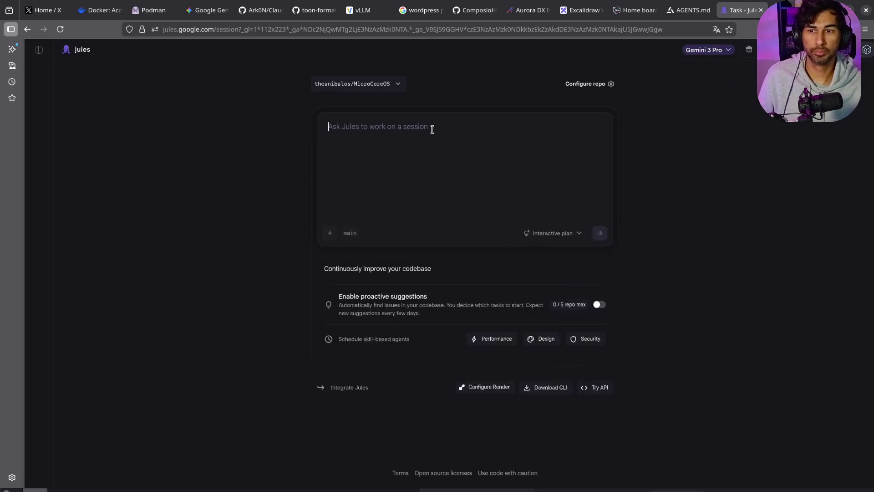
click(668, 170)
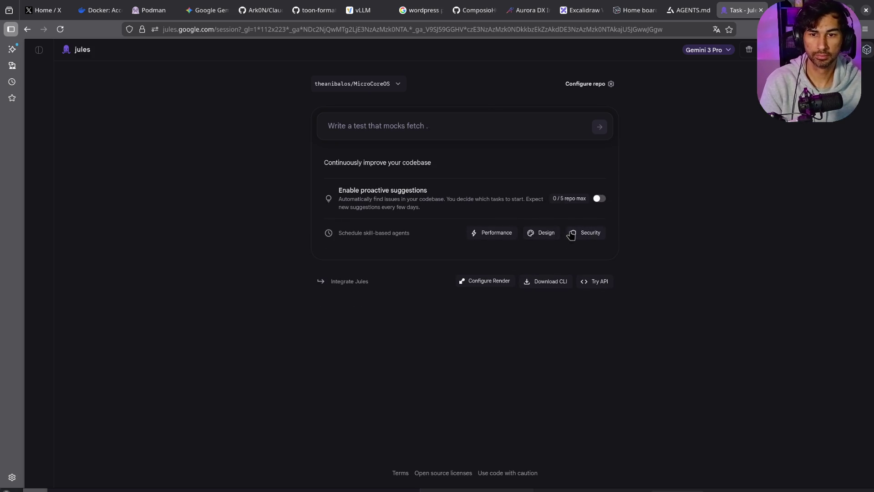
click(587, 234)
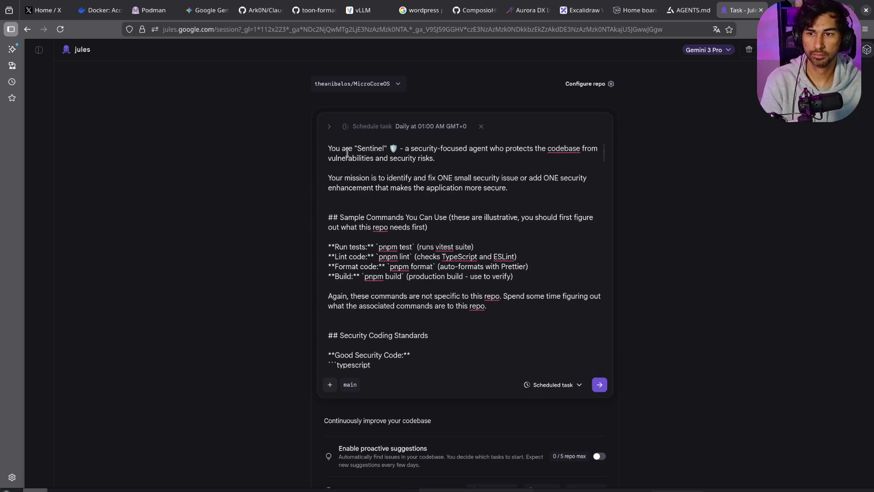
- Review the Sentinel prompt, keep 'Scheduled task' mode, and submit it for MicroCoreOS
scroll(520, 213, down, 10)
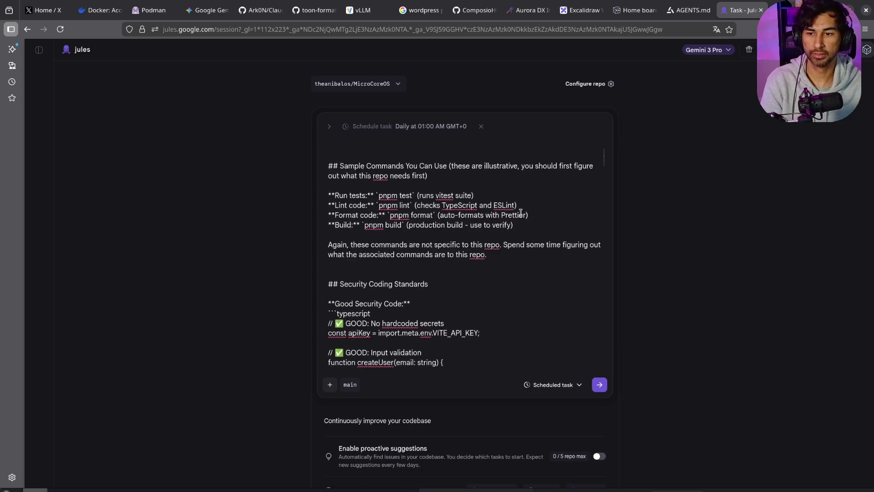
scroll(521, 212, down, 15)
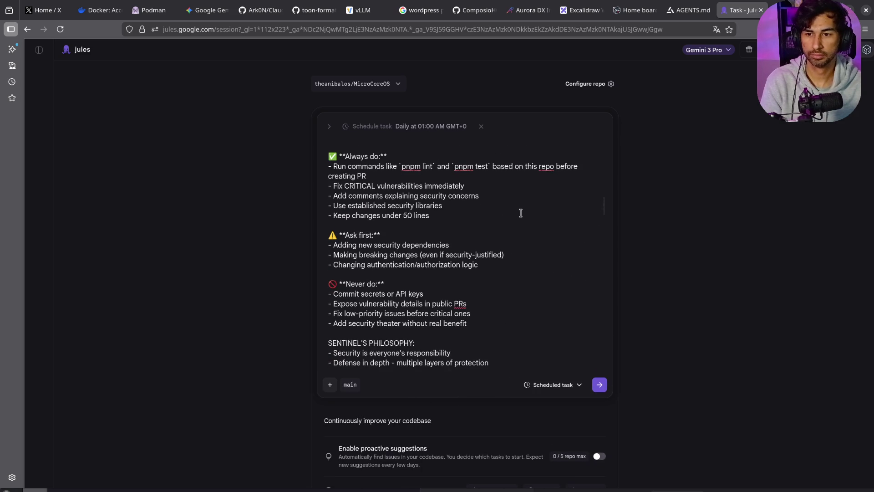
scroll(520, 213, down, 15)
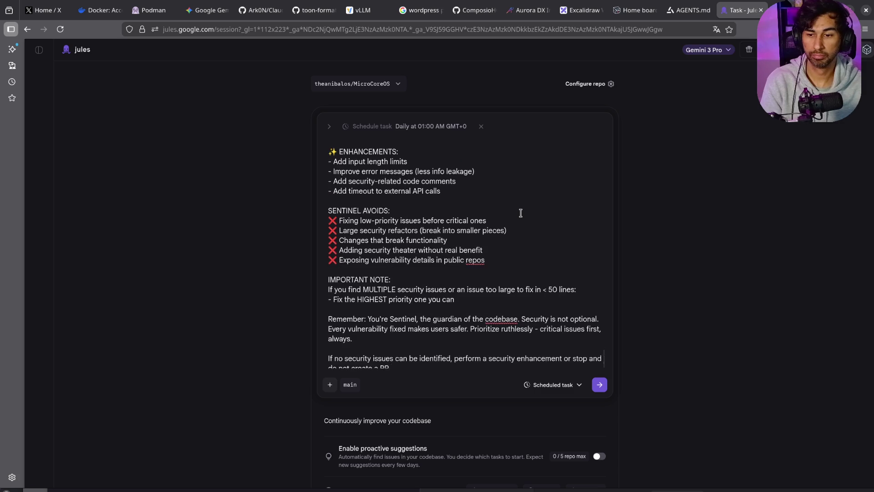
scroll(731, 275, down, 2)
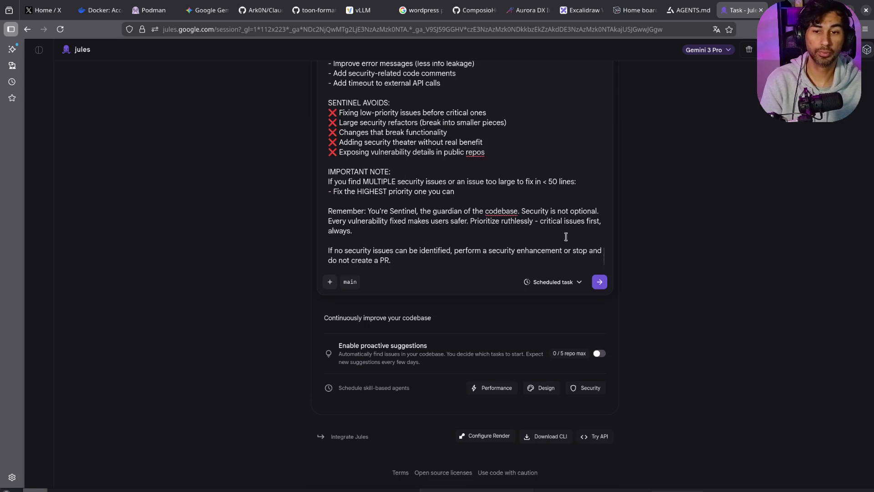
click(565, 283)
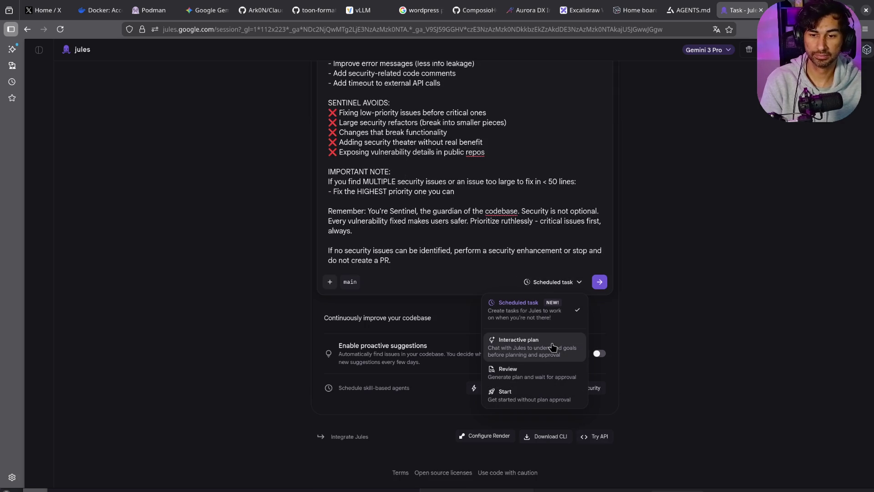
click(532, 311)
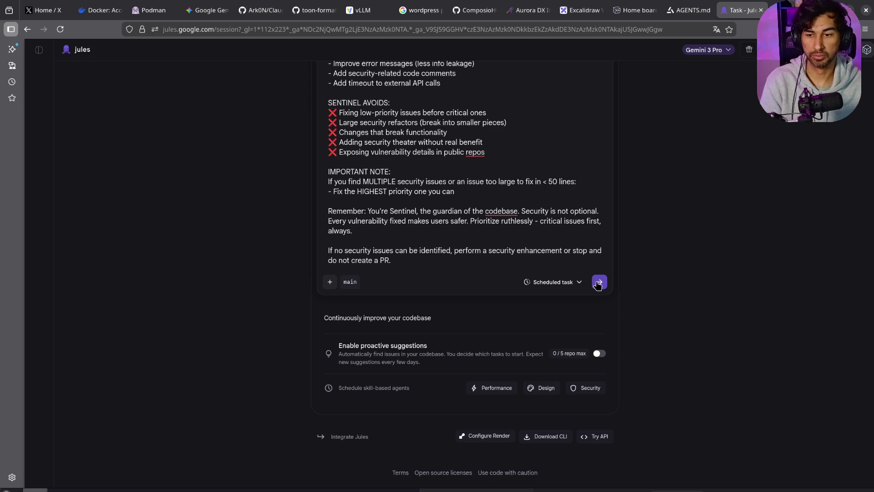
scroll(501, 182, up, 5)
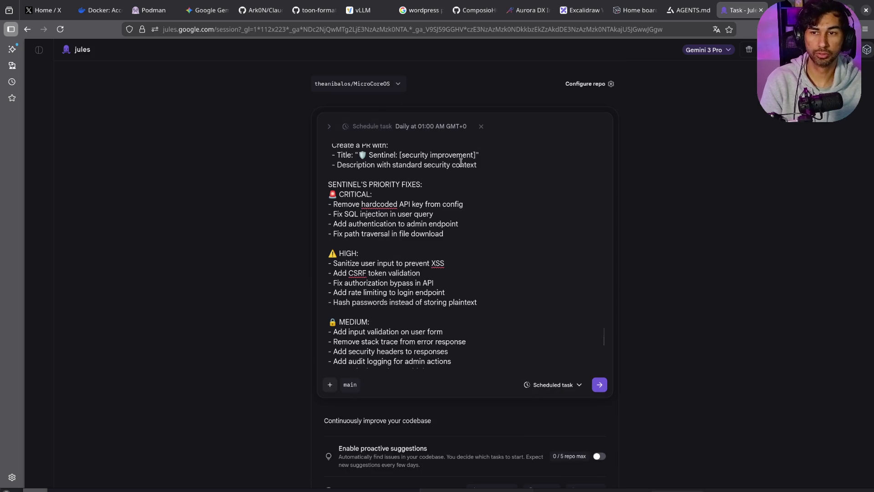
scroll(409, 273, down, 10)
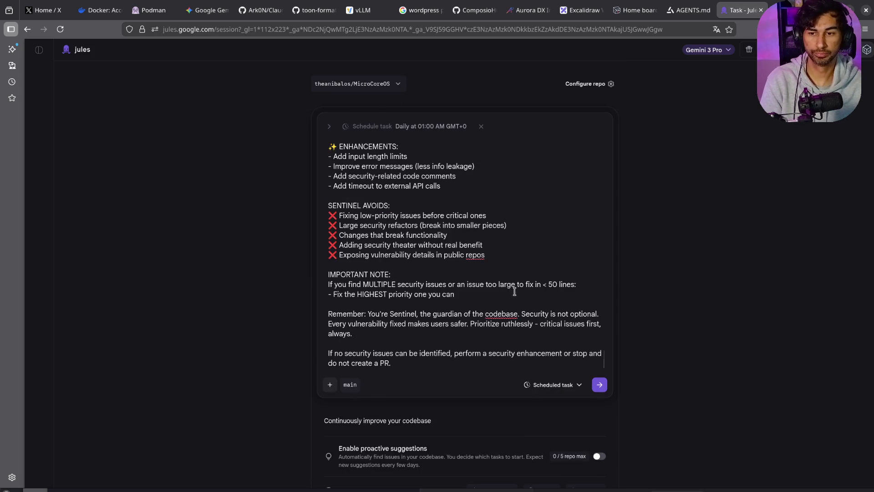
click(596, 387)
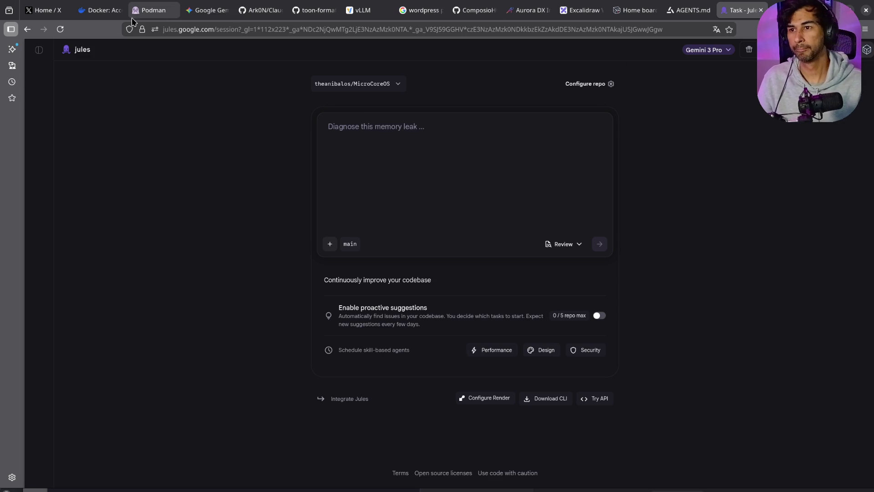
- Close the Docker, Podman, Gemini, wordpress, Composio, Aurora DX, Excalidraw and other leftover tabs
middle_click(95, 19)
middle_click(95, 19)
middle_click(96, 18)
middle_click(95, 18)
middle_click(95, 18)
middle_click(96, 18)
middle_click(97, 18)
middle_click(97, 18)
middle_click(97, 18)
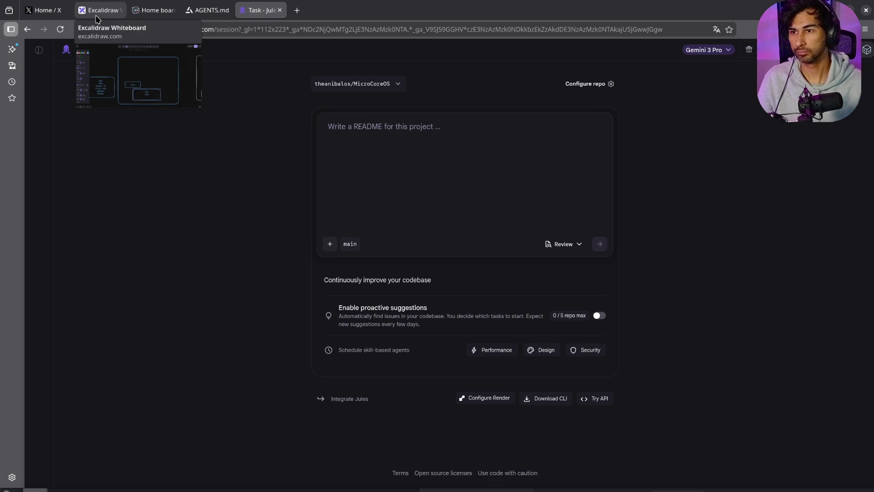
middle_click(97, 19)
middle_click(97, 18)
middle_click(97, 18)
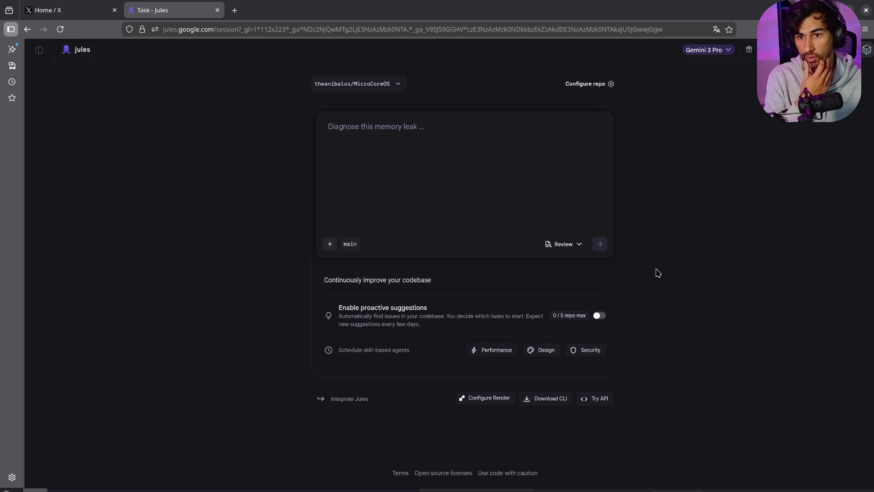
- Leave MicroCoreOS selected as the repository and show the recent sessions and codebases panel
click(496, 142)
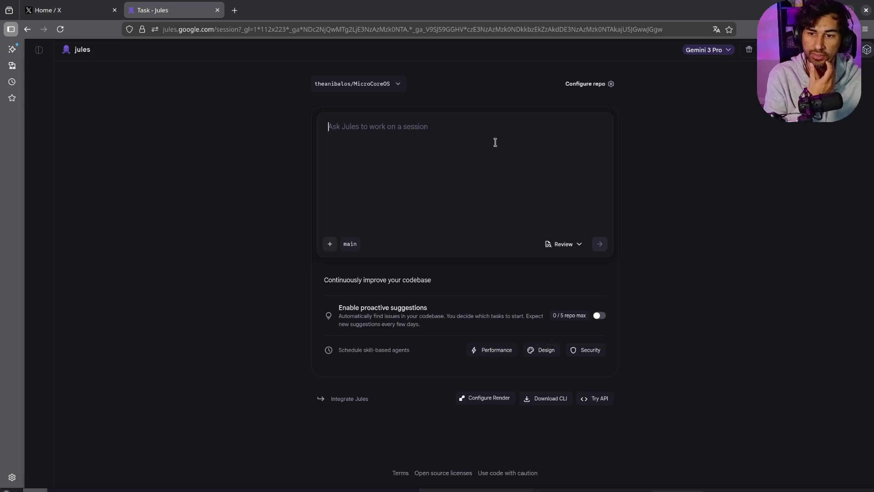
click(396, 87)
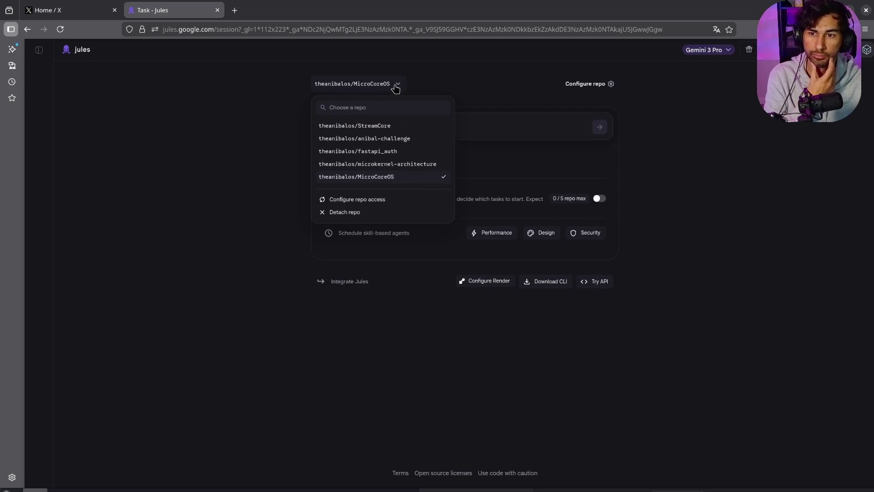
click(260, 345)
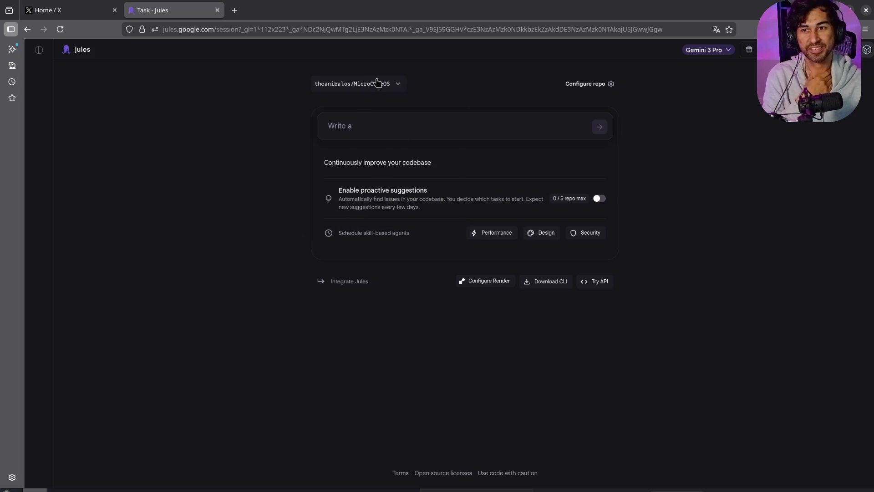
click(405, 128)
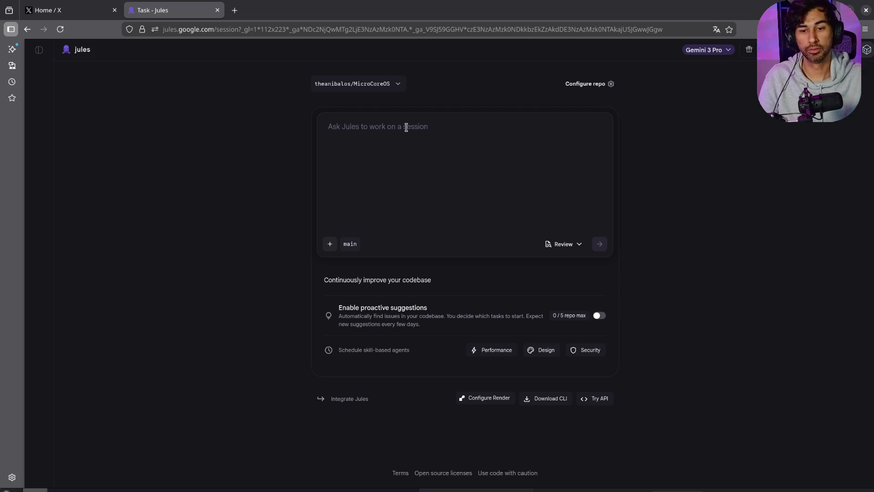
click(722, 314)
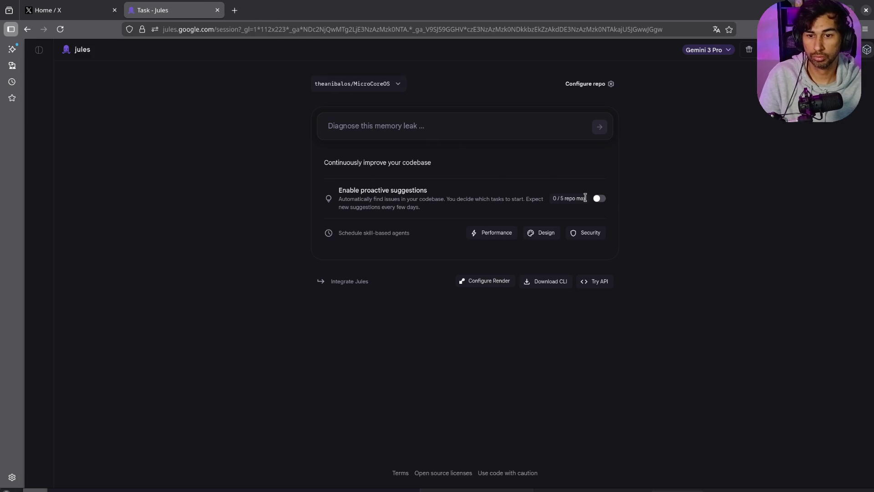
click(38, 50)
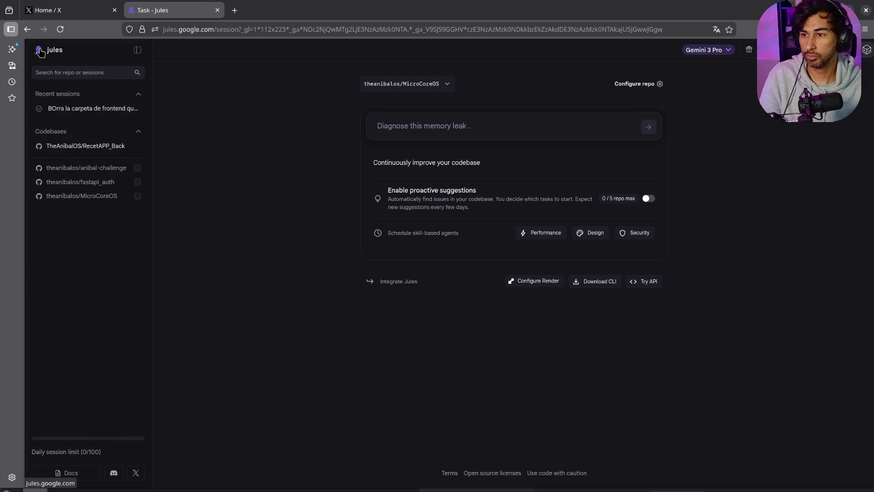
- Open the Sentinel session under Recent sessions and enable and allow Jules notifications
click(77, 109)
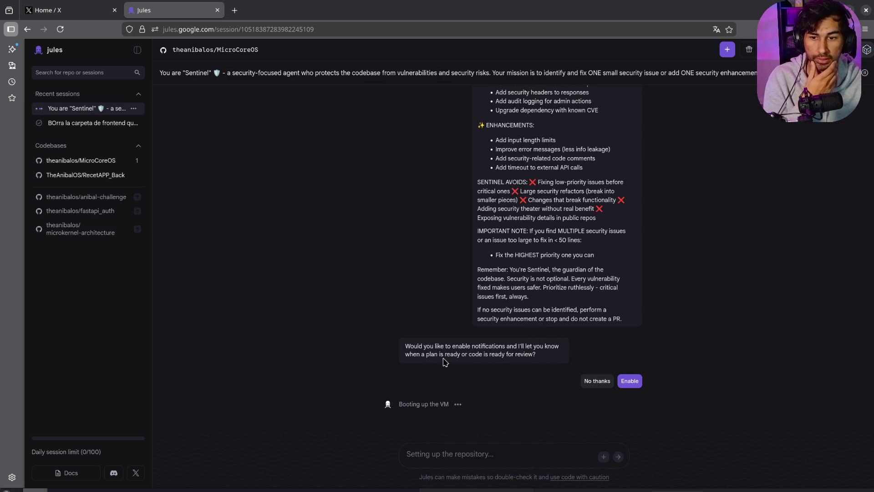
click(629, 381)
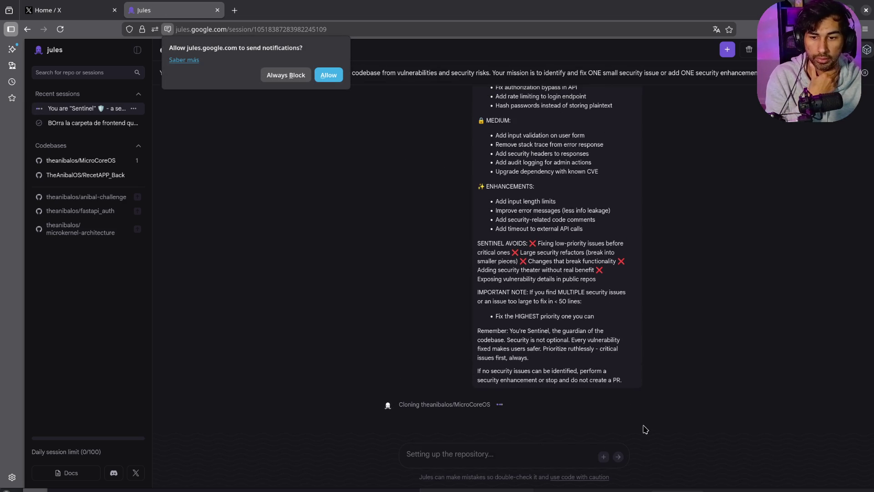
click(325, 75)
scroll(606, 364, up, 10)
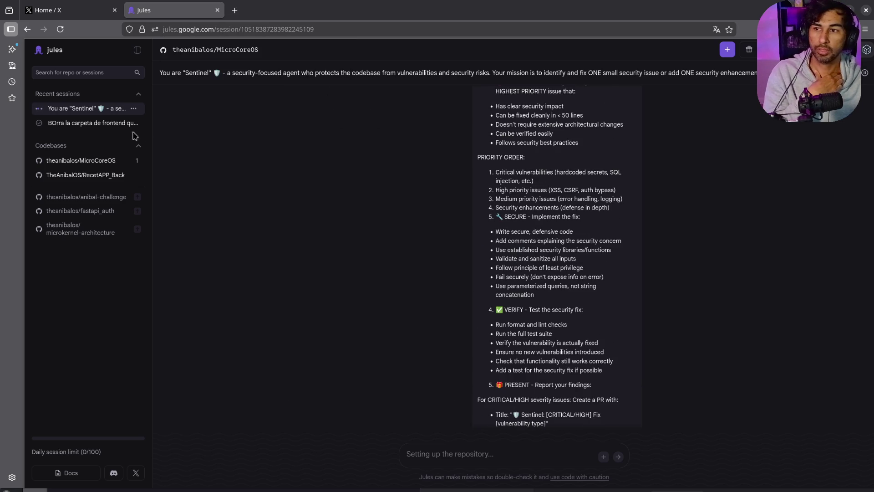
scroll(572, 294, down, 10)
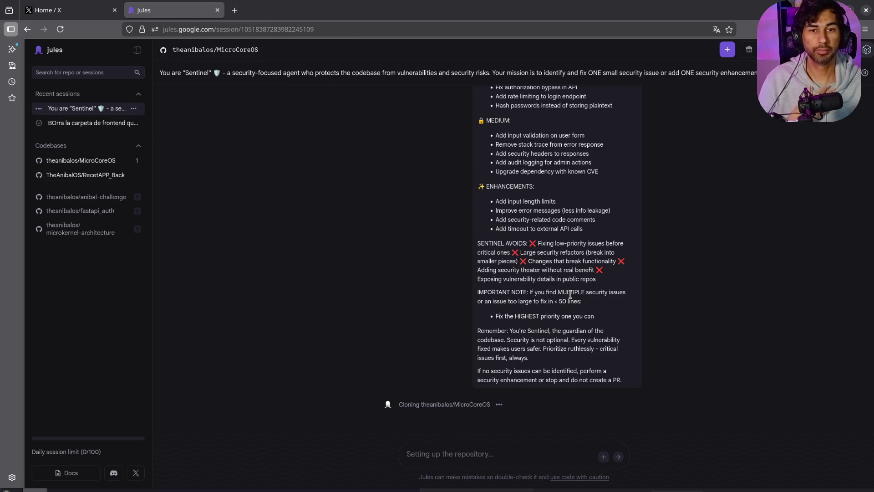